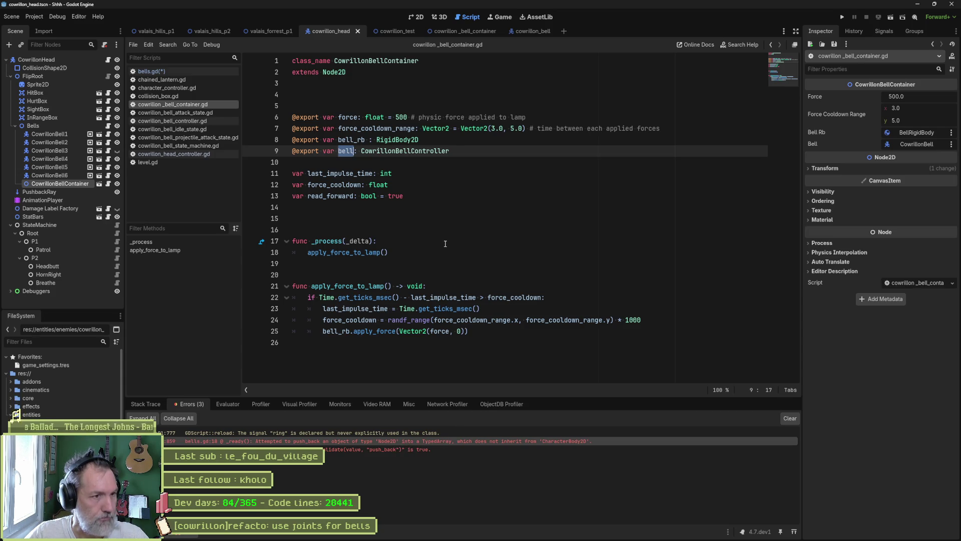
# Select the CowrillonBellController type on line 9, then switch to the cowrillon_bell_container scene.
pyautogui.doubleClick(413, 150)
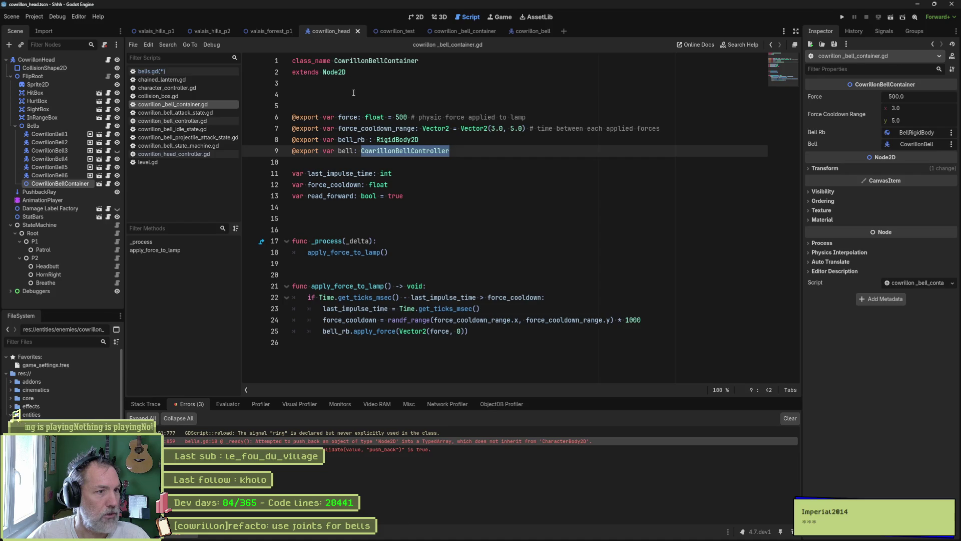
pyautogui.click(457, 32)
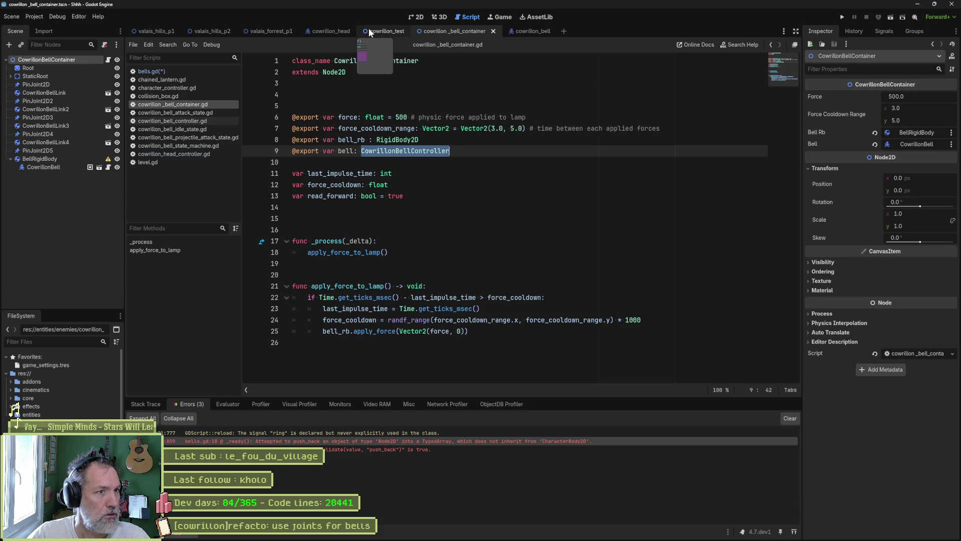
# Back in cowrillon_head, open the Bells node's bells.gd, check lines 6 and 18, then run with F5.
pyautogui.click(336, 32)
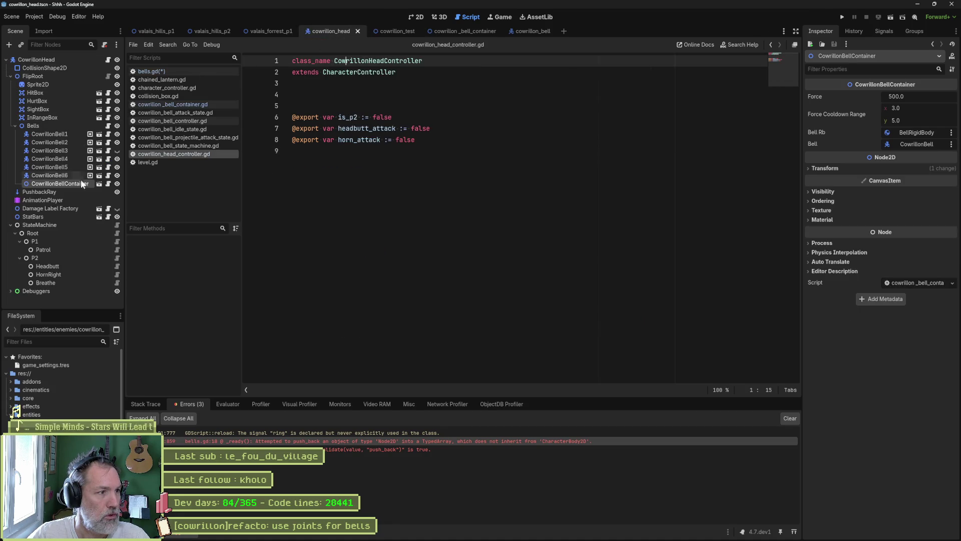
pyautogui.click(109, 126)
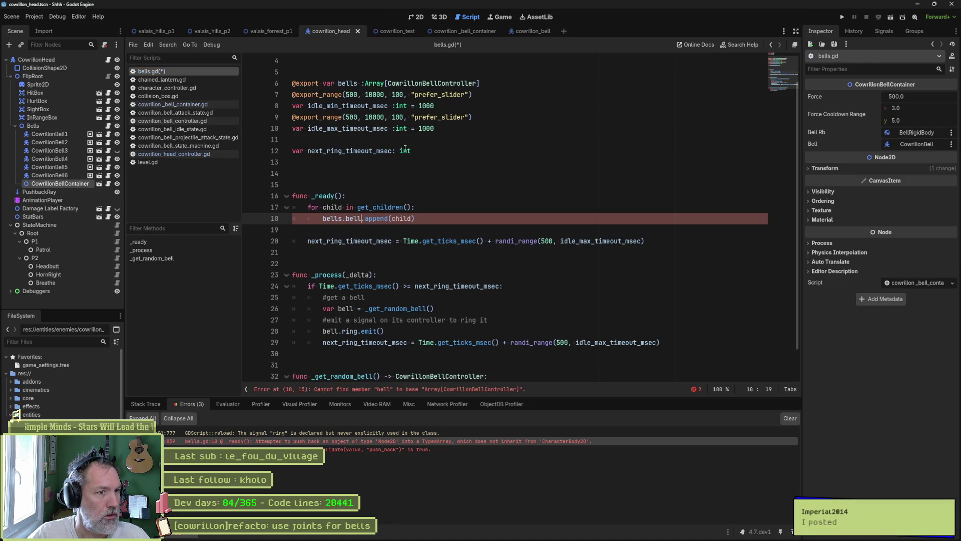
pyautogui.scroll(1, 405, 149)
pyautogui.click(444, 117)
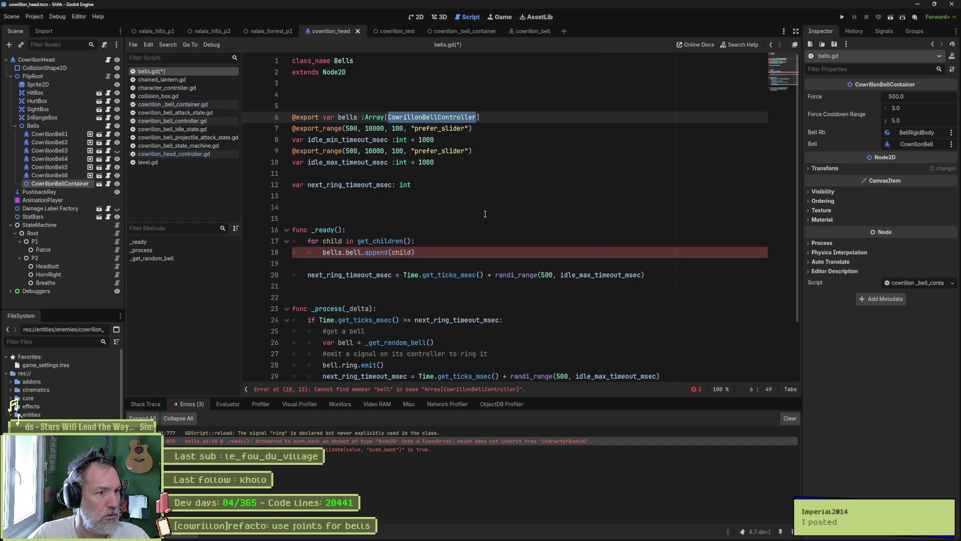
pyautogui.click(342, 252)
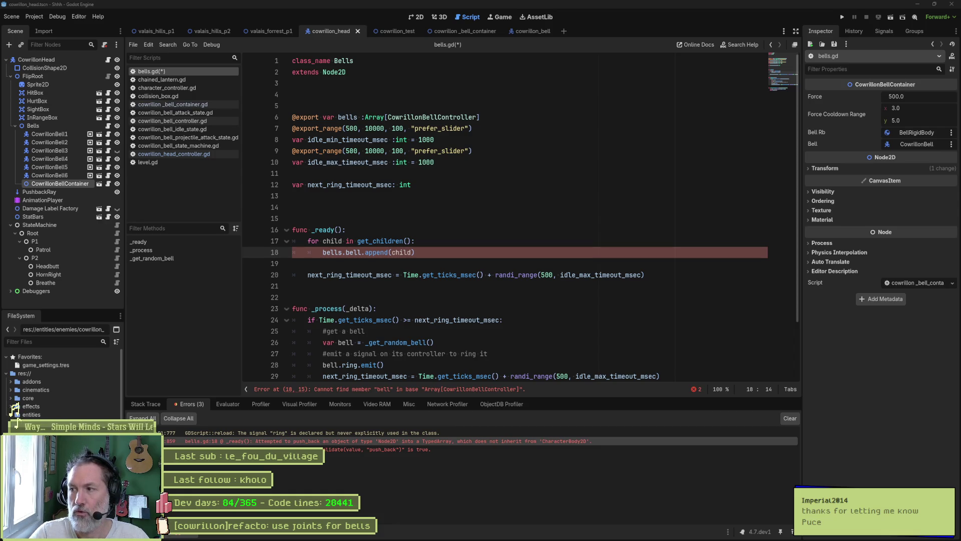
pyautogui.press('F5')
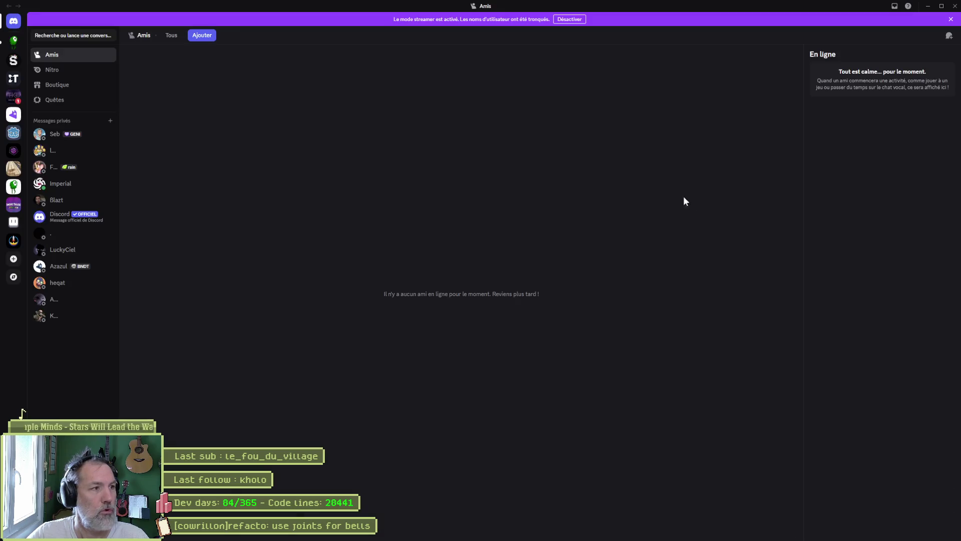
# Open the community server's show-me-your-project channel and view the posted game clip full screen.
pyautogui.click(13, 43)
pyautogui.click(70, 126)
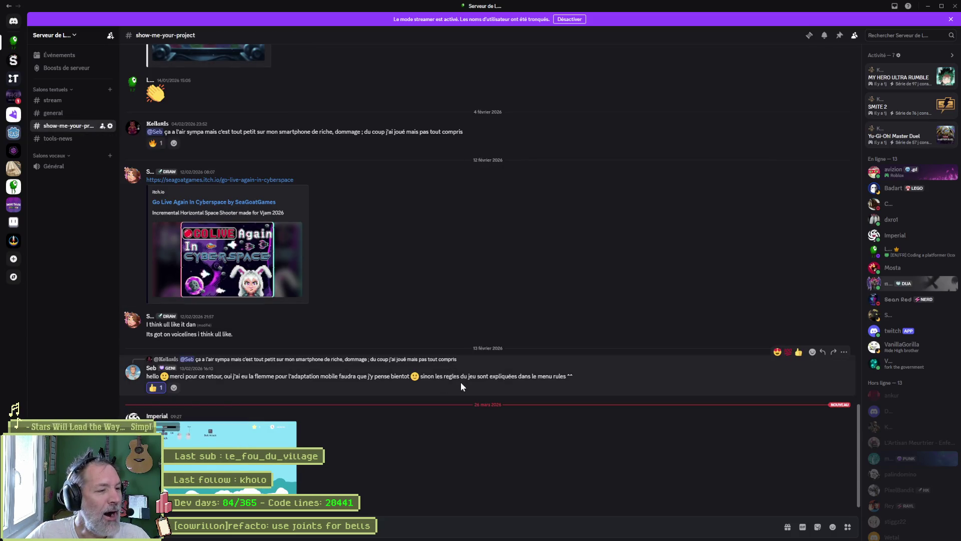
pyautogui.click(285, 441)
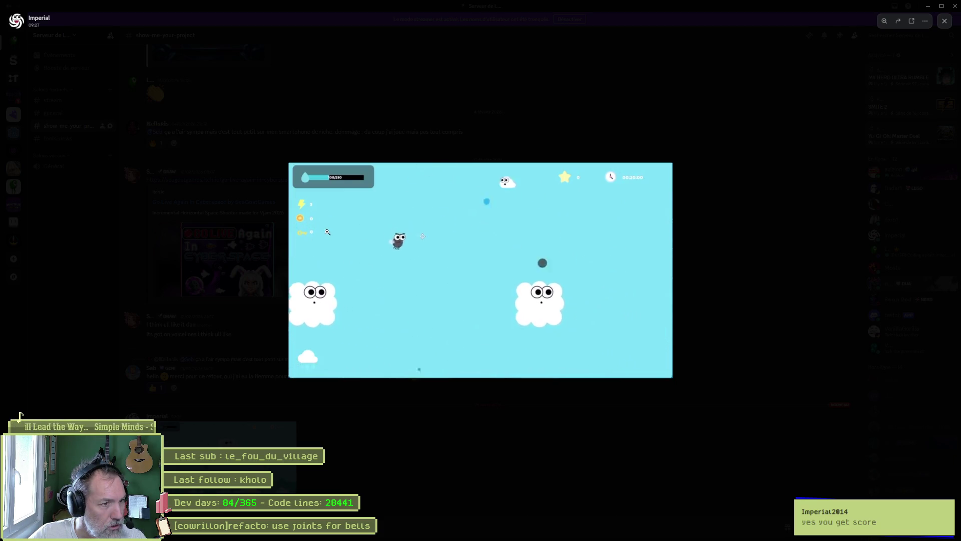
pyautogui.click(314, 223)
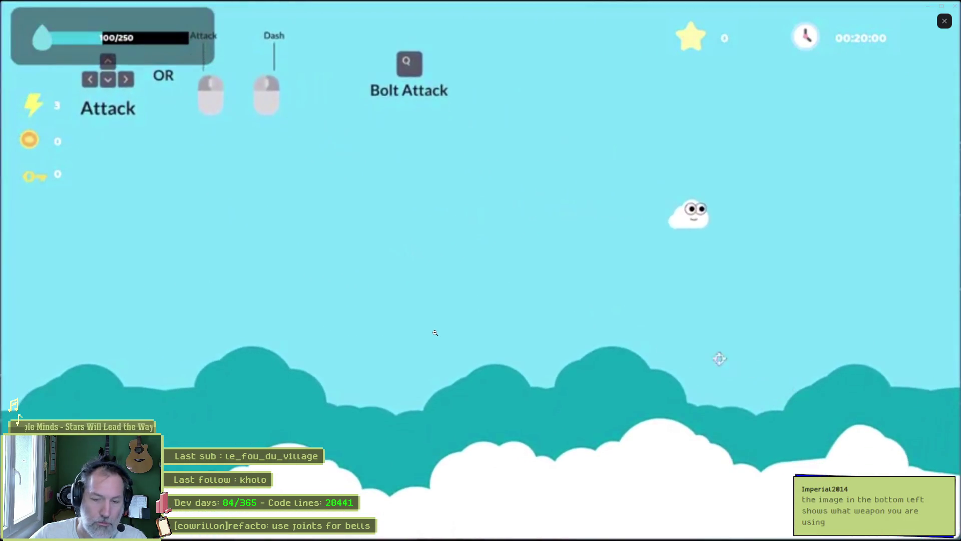
# Play through the boss-fight gameplay with the W, A, S and D keys, then leave full screen with Esc.
pyautogui.press('a')
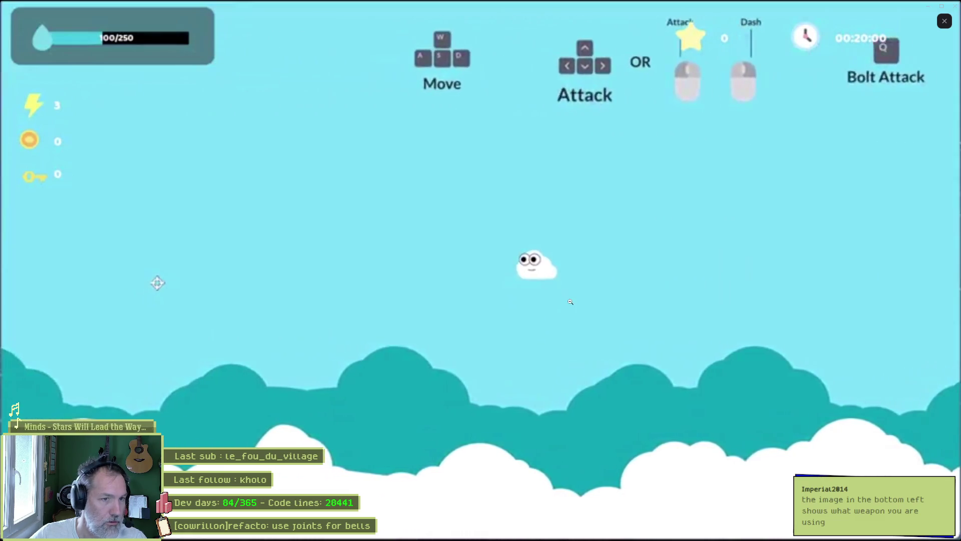
pyautogui.press('a')
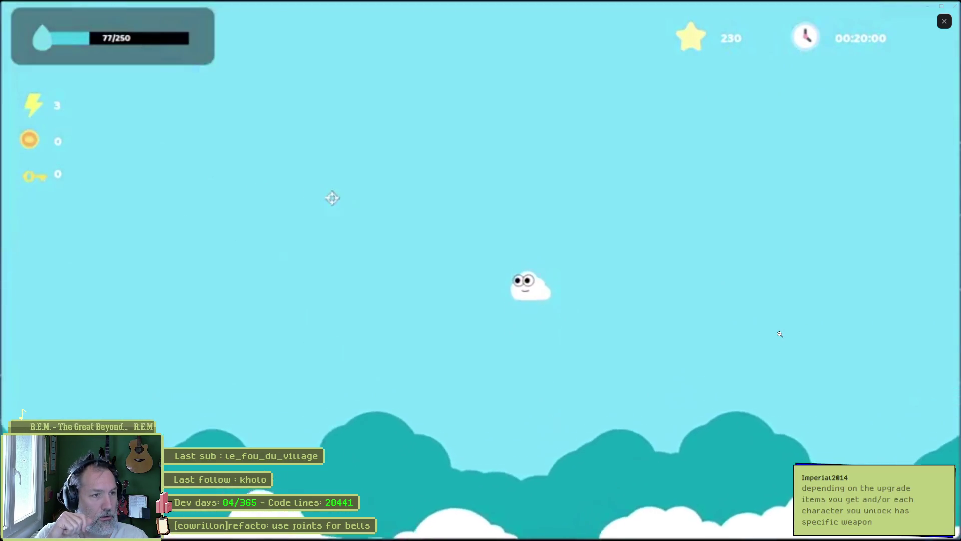
pyautogui.press('d')
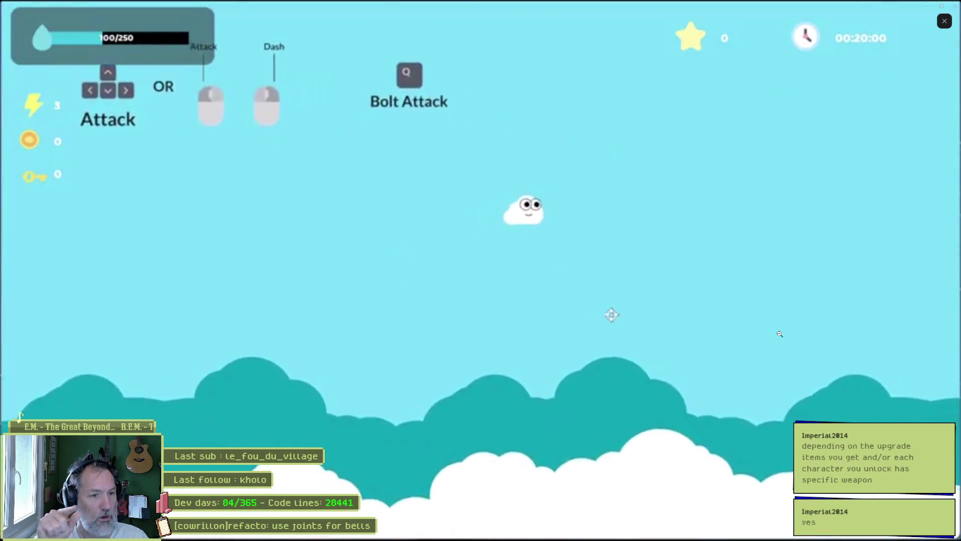
pyautogui.press('a')
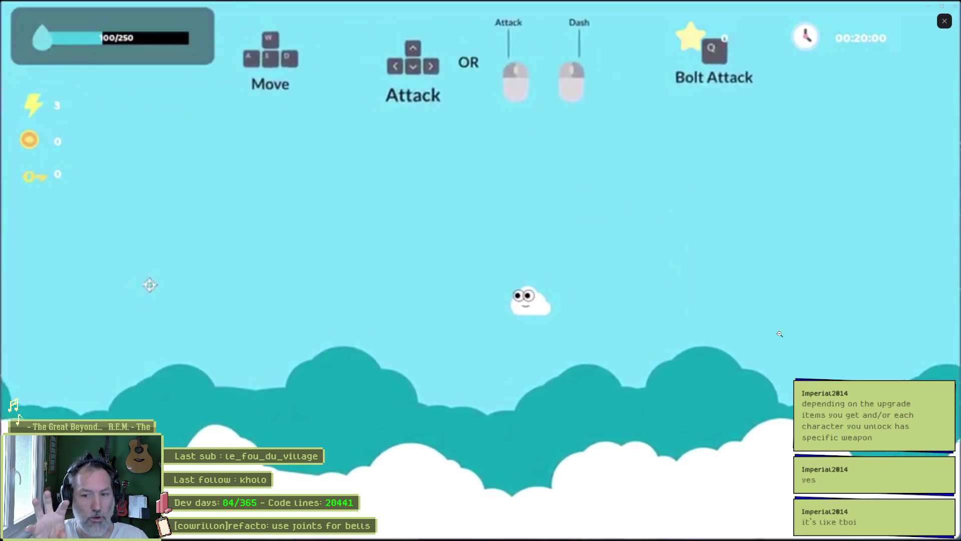
pyautogui.press('w')
pyautogui.press('a')
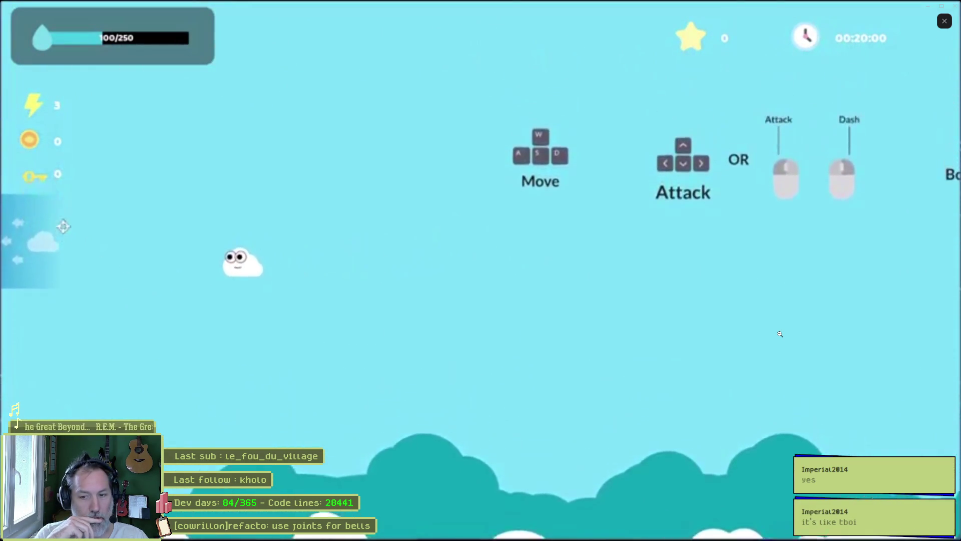
pyautogui.press('a')
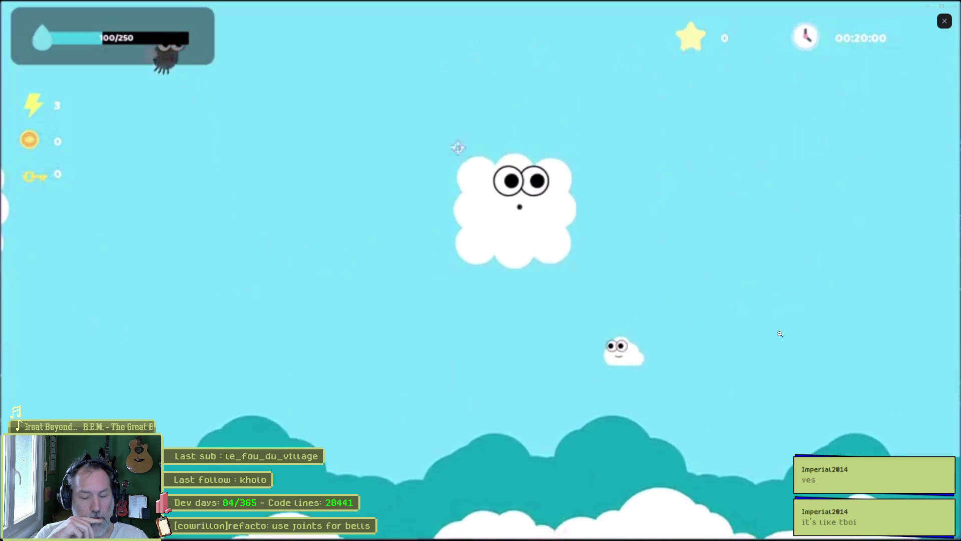
pyautogui.press('w')
pyautogui.press('d')
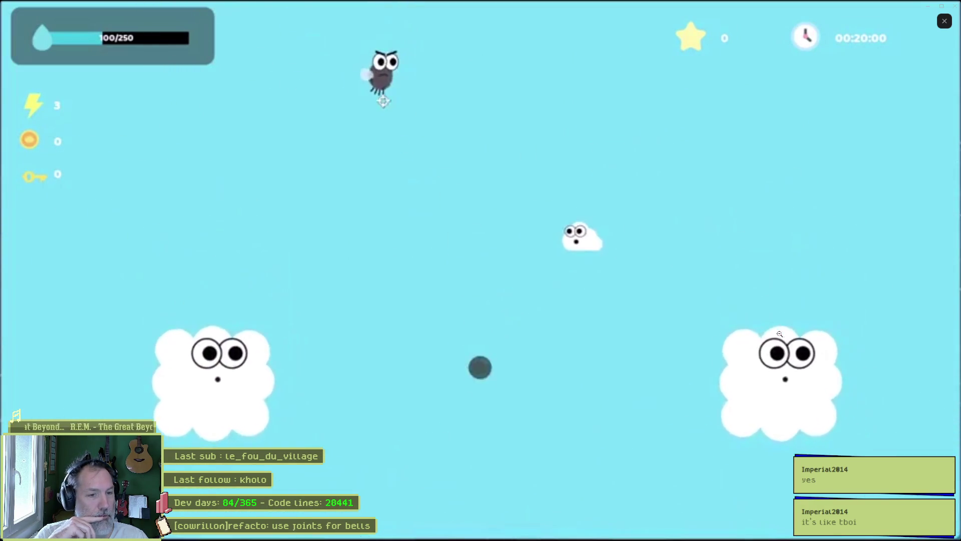
pyautogui.press('s')
pyautogui.press('s')
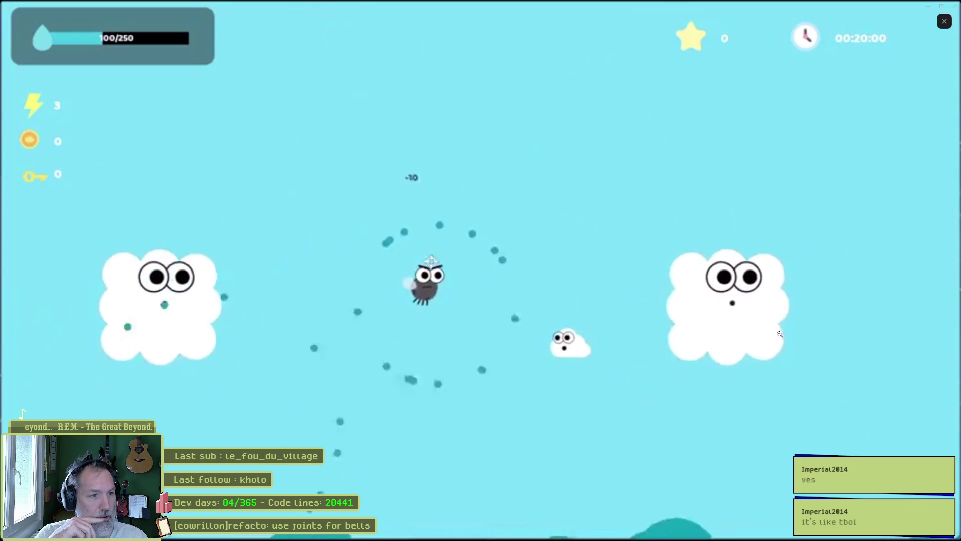
pyautogui.press('d')
pyautogui.press('w')
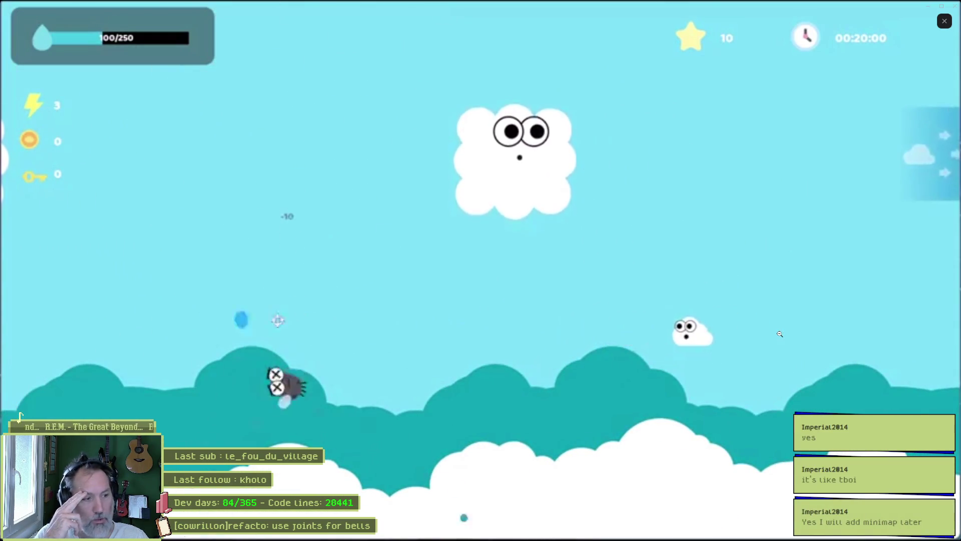
pyautogui.press('a')
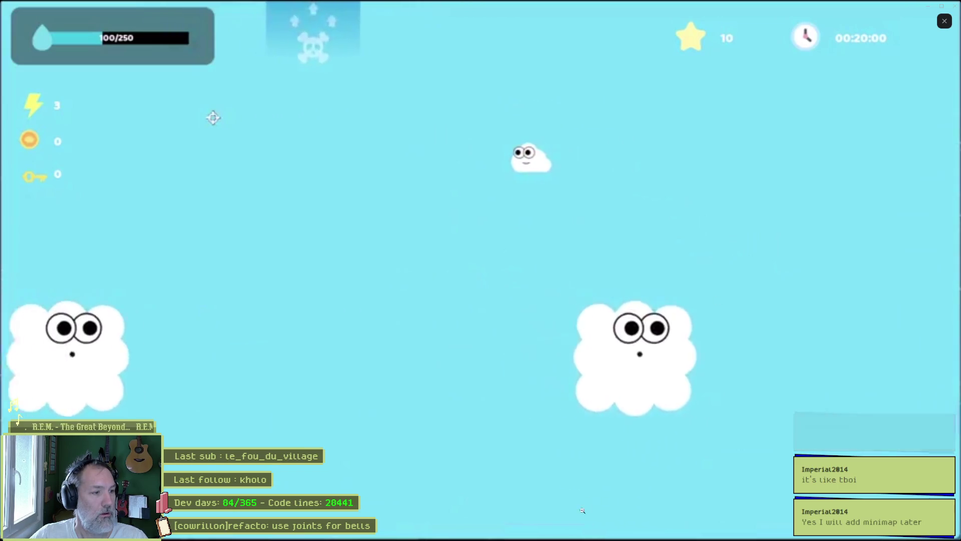
pyautogui.press('s')
pyautogui.press('w')
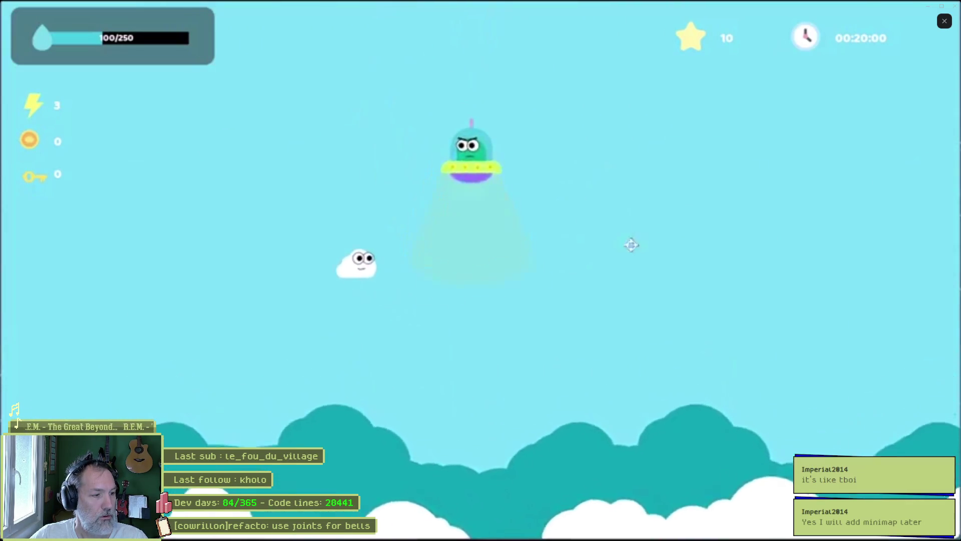
pyautogui.press('s')
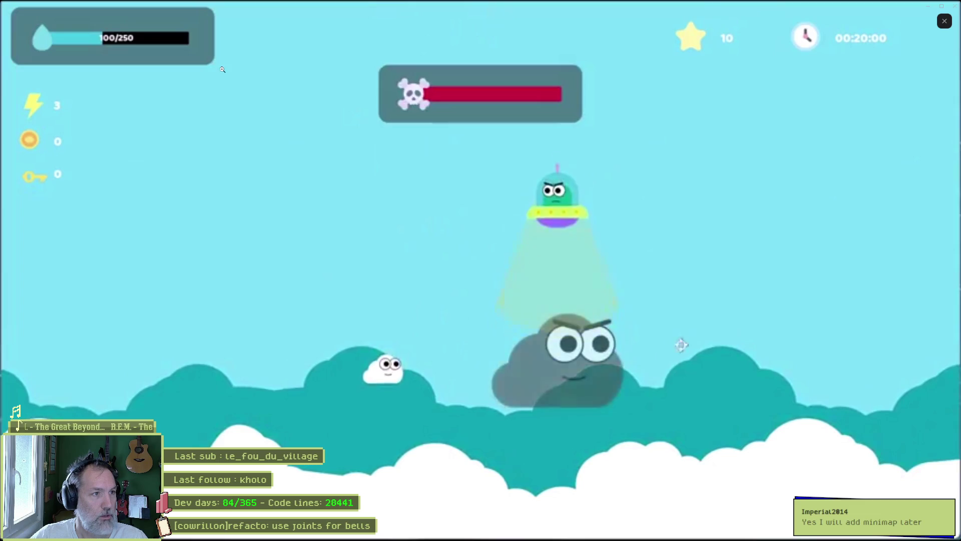
pyautogui.press('w')
pyautogui.press('s')
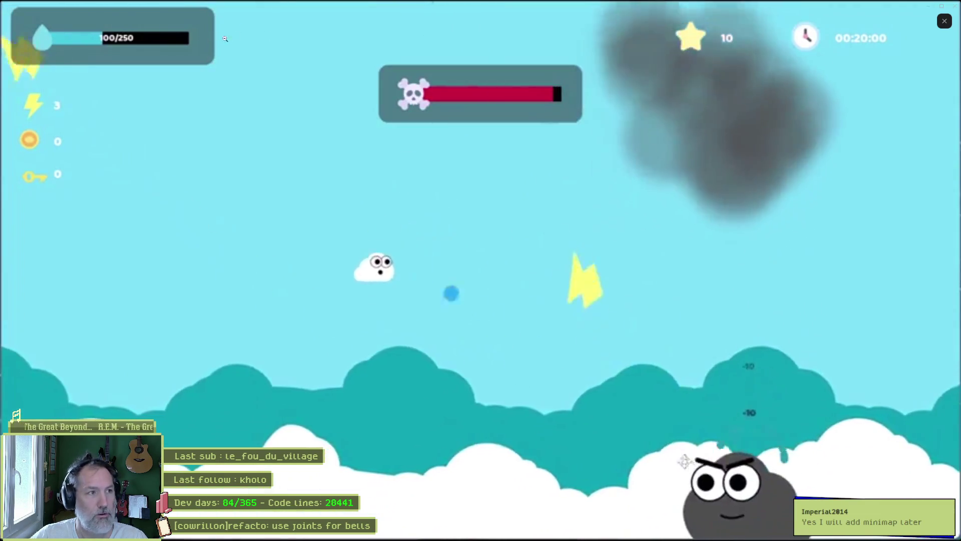
pyautogui.press('w')
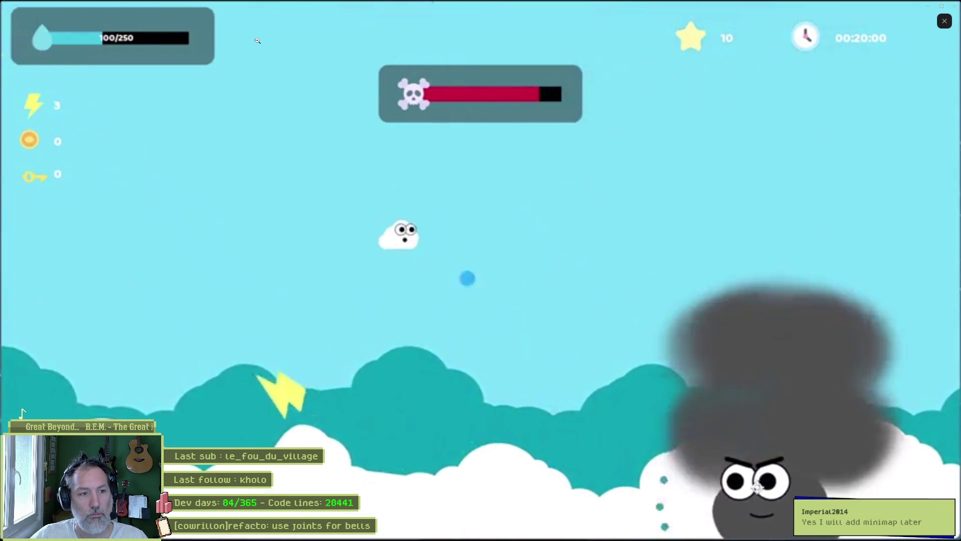
pyautogui.press('s')
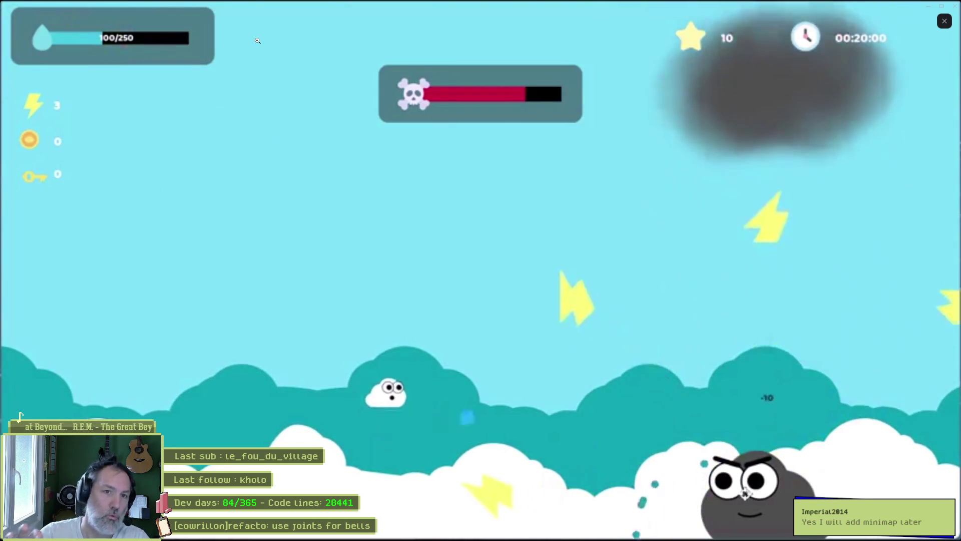
pyautogui.press('a')
pyautogui.press('d')
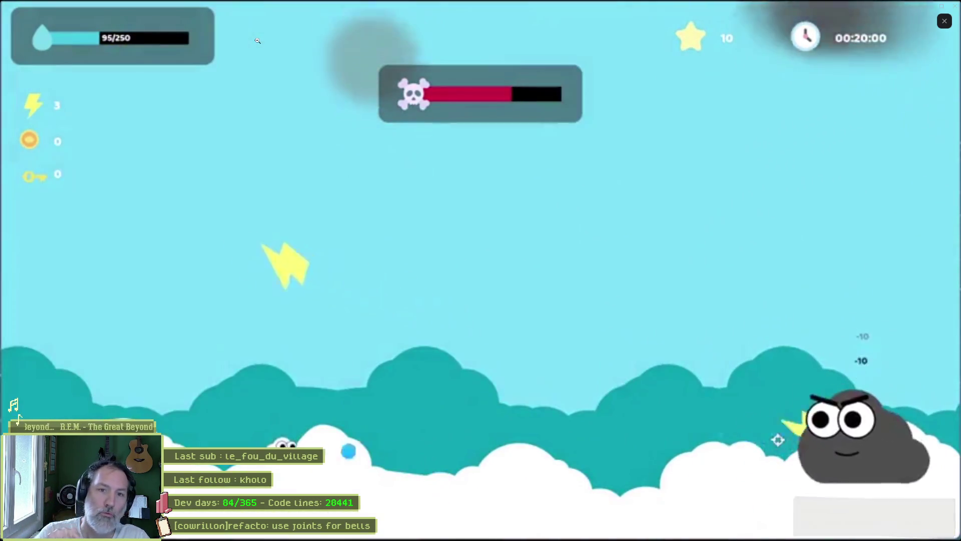
pyautogui.press('s')
pyautogui.press('w')
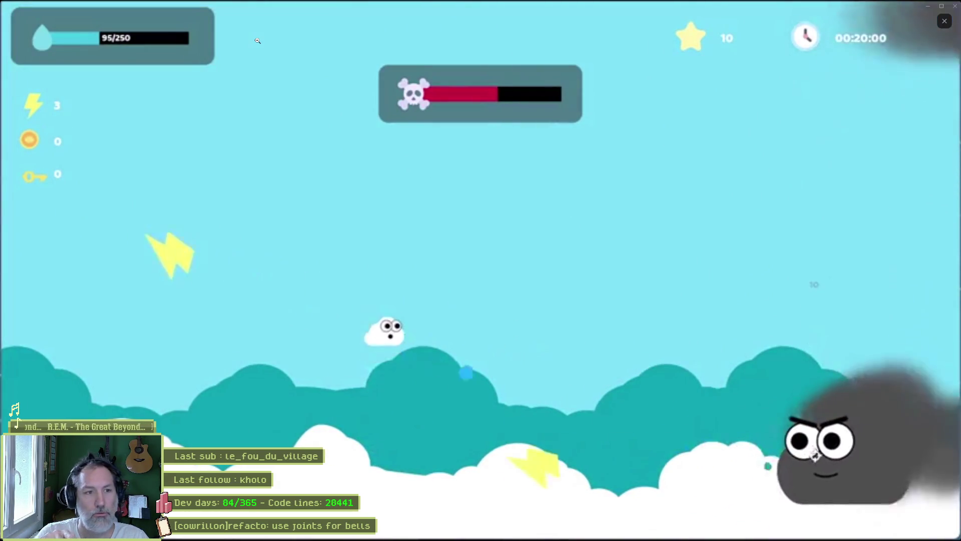
pyautogui.press('s')
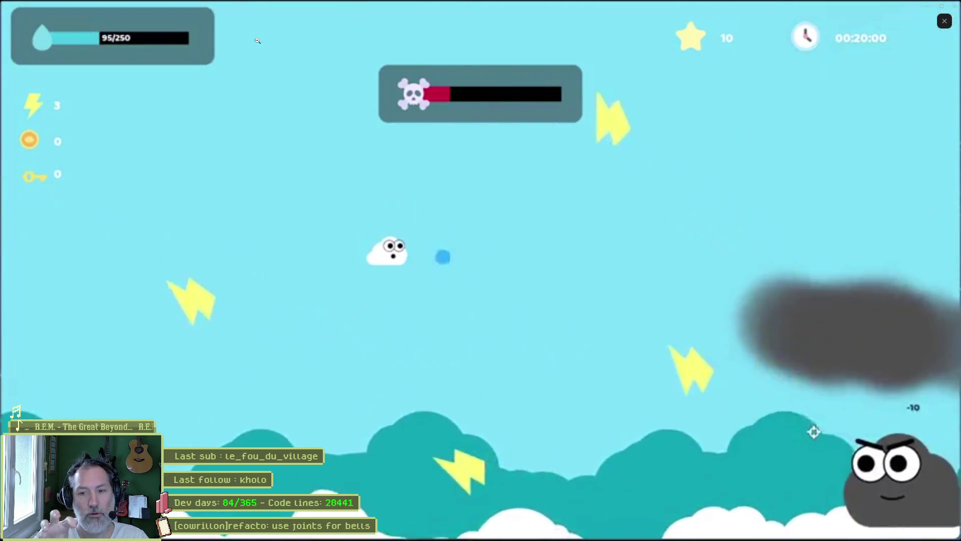
pyautogui.press('w')
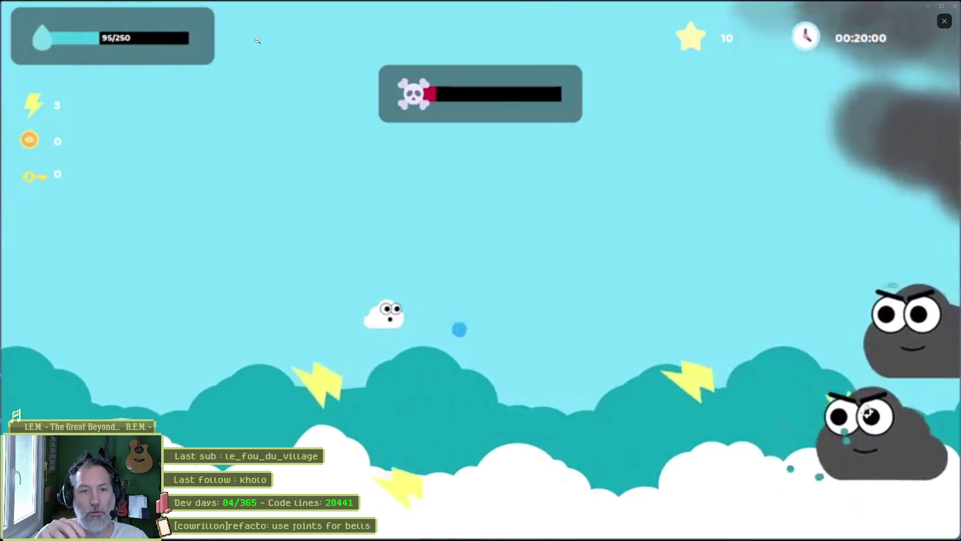
pyautogui.press('s')
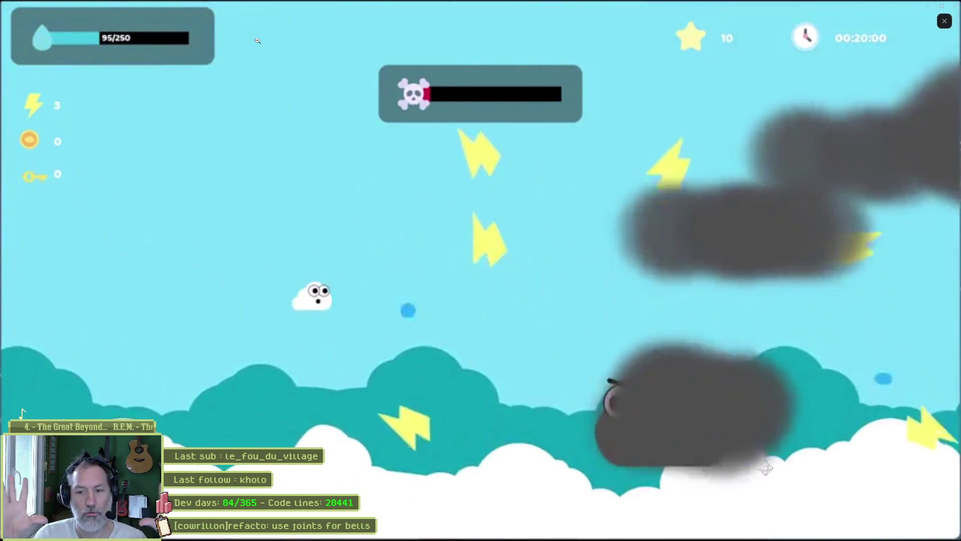
pyautogui.press('w')
pyautogui.press('s')
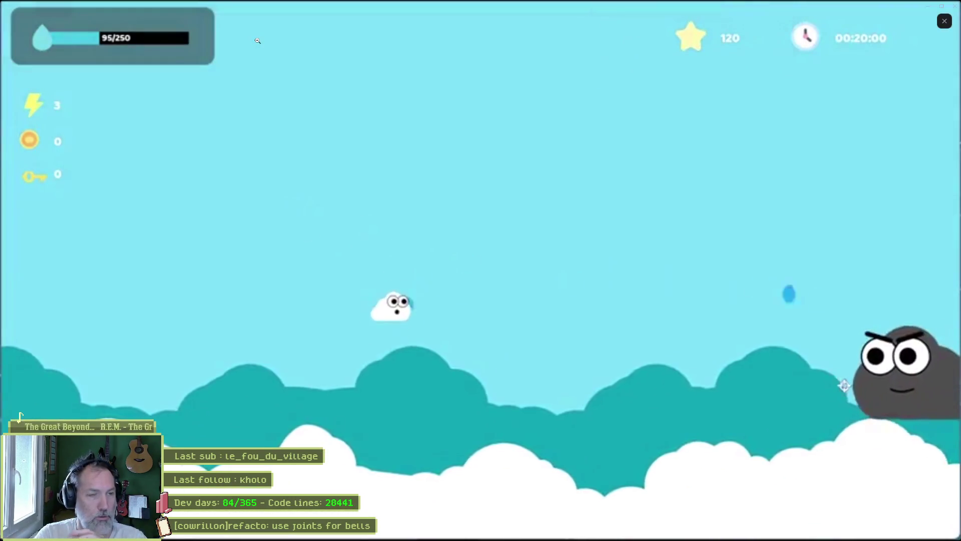
pyautogui.press('w')
pyautogui.press('w')
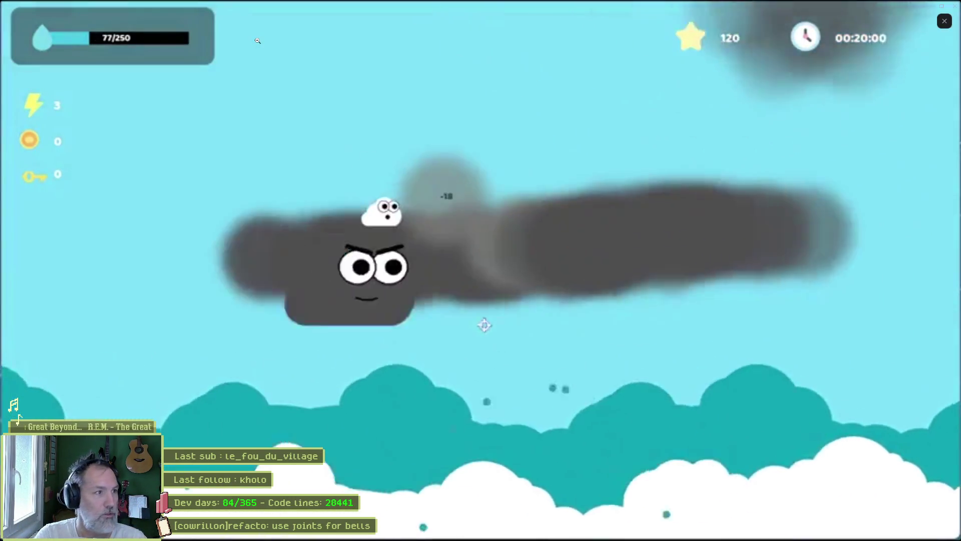
pyautogui.press('d')
pyautogui.press('a')
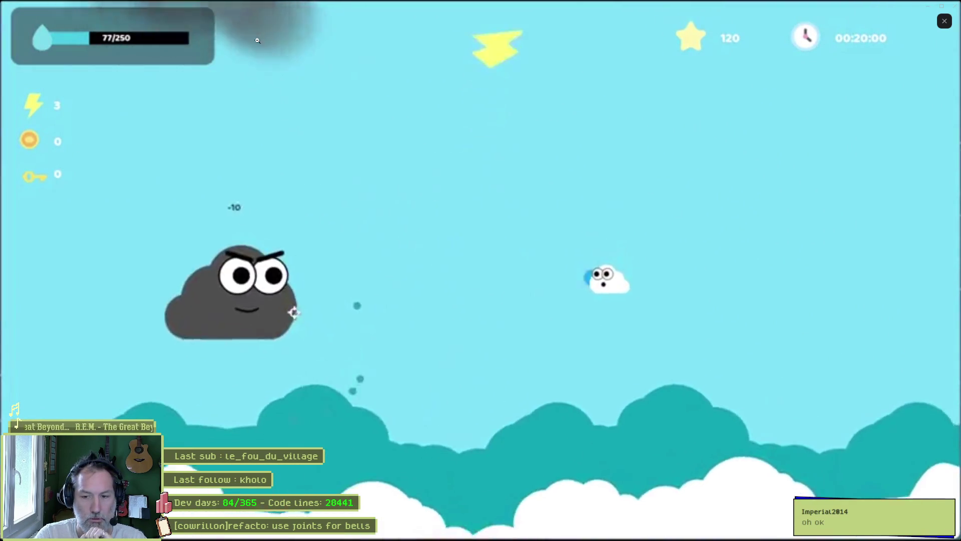
pyautogui.press('d')
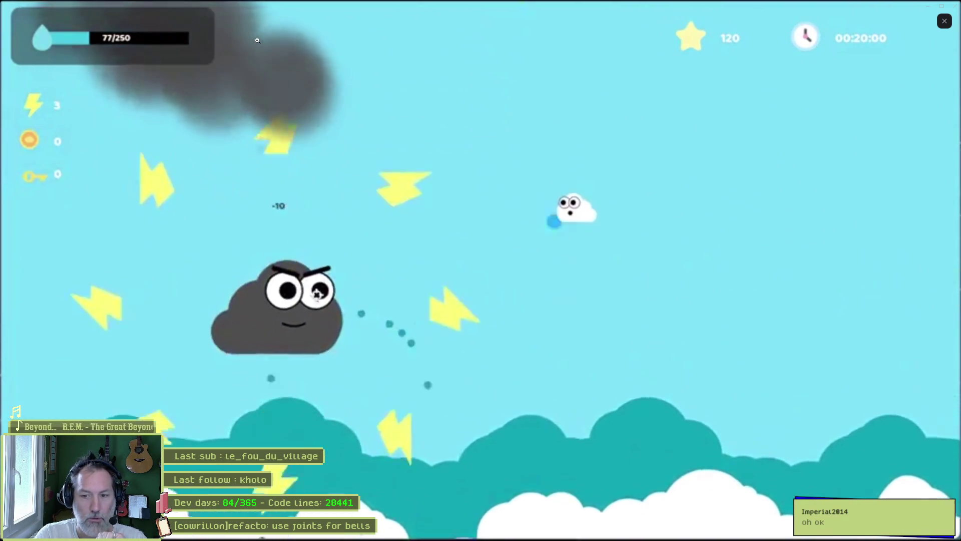
pyautogui.press('a')
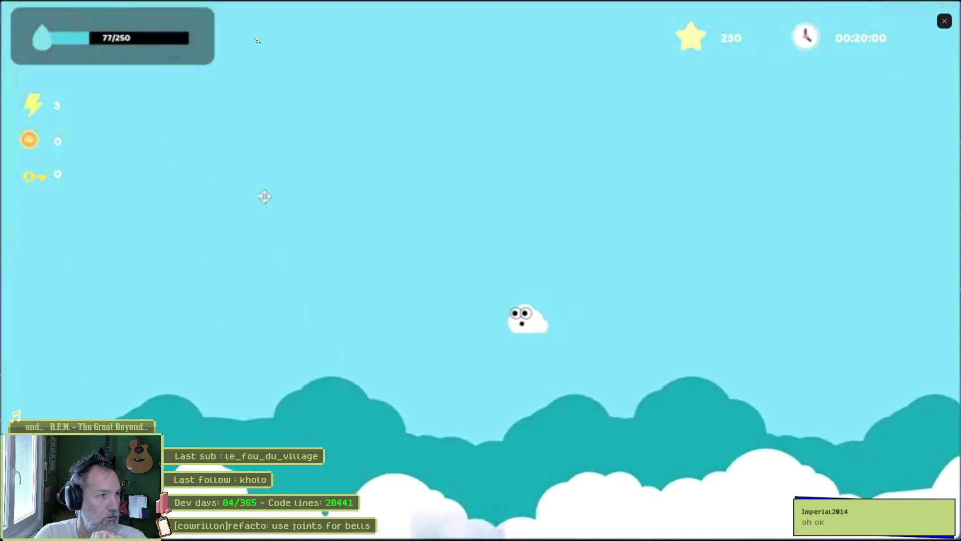
pyautogui.press('w')
pyautogui.press('a')
pyautogui.press('d')
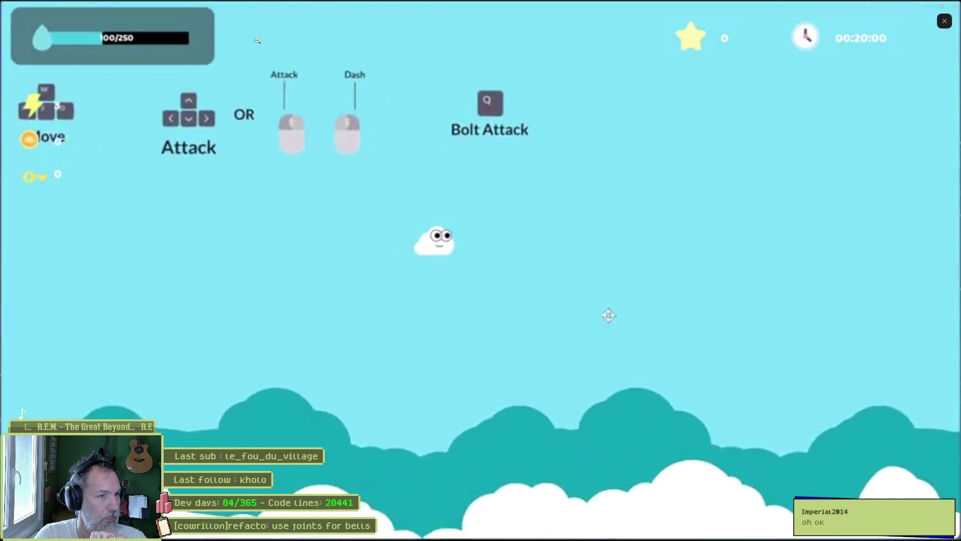
pyautogui.press('a')
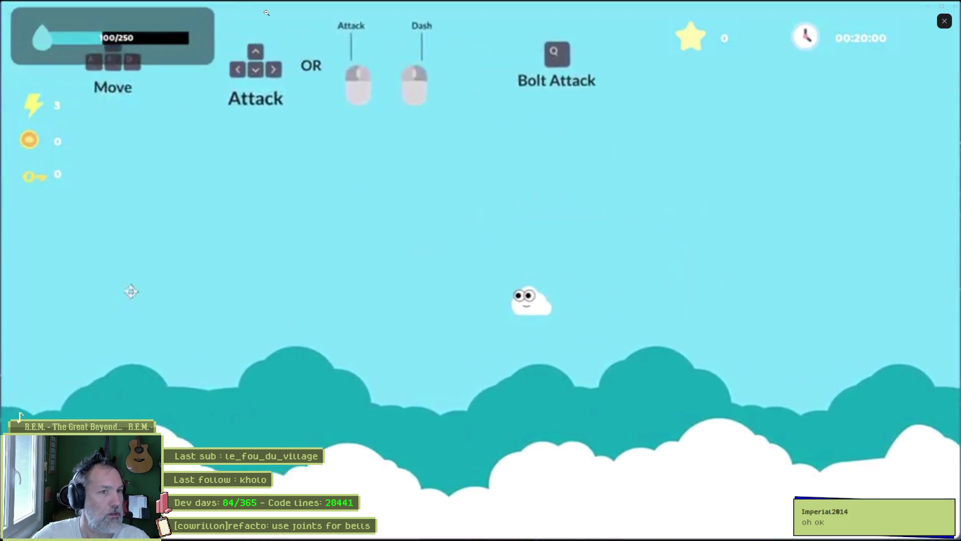
pyautogui.press('Escape')
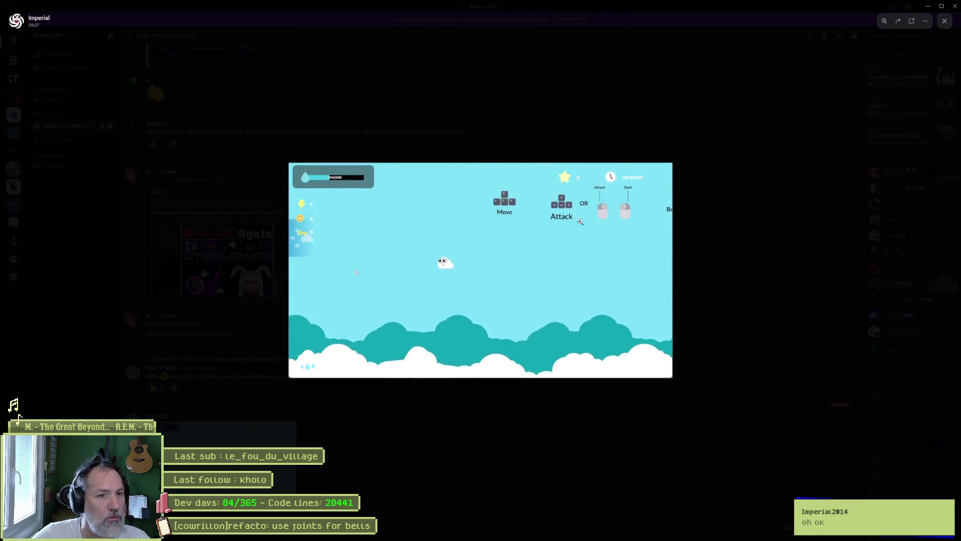
# Enlarge, close, reopen and close the gameplay video again, then return to bells.gd in Godot.
pyautogui.click(576, 220)
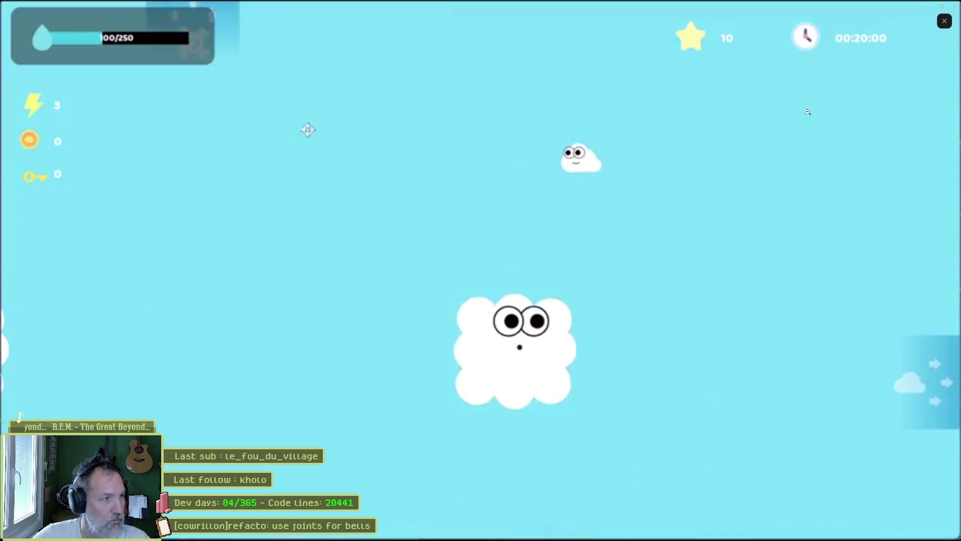
pyautogui.click(946, 23)
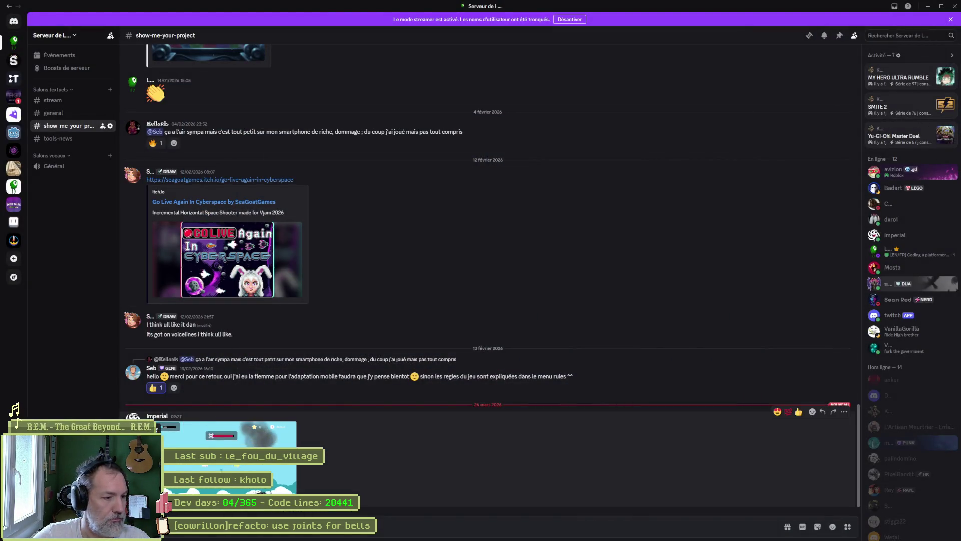
pyautogui.click(216, 468)
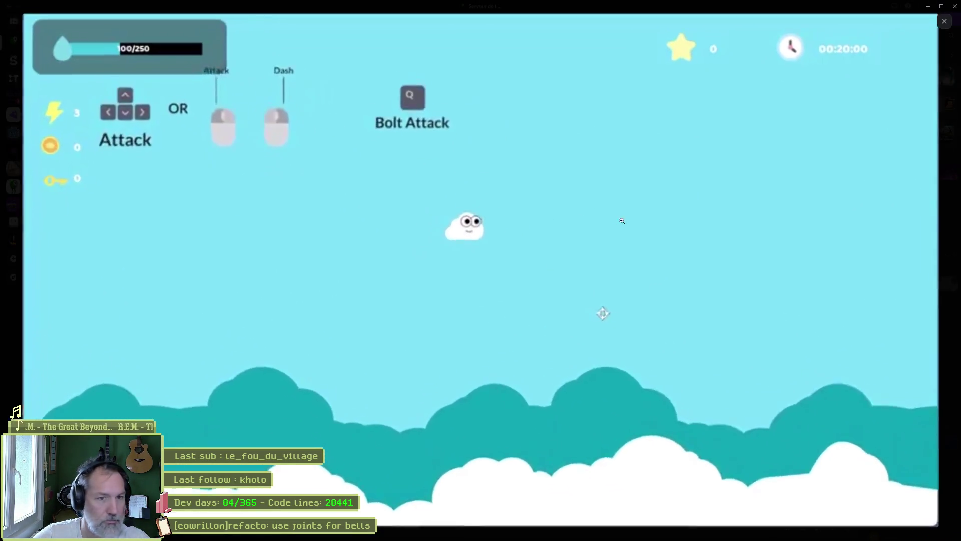
pyautogui.click(945, 21)
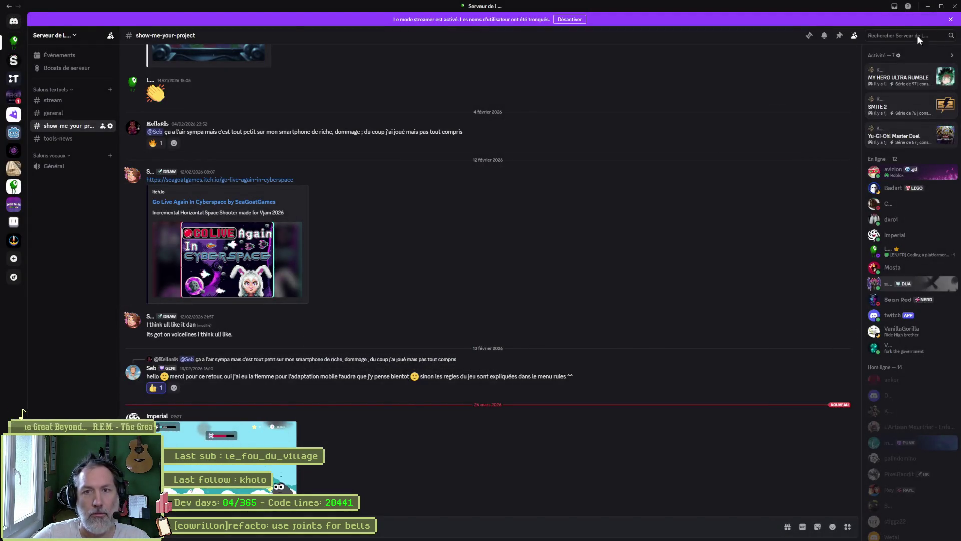
pyautogui.hotkey('alt', 'Tab')
pyautogui.press('Down')
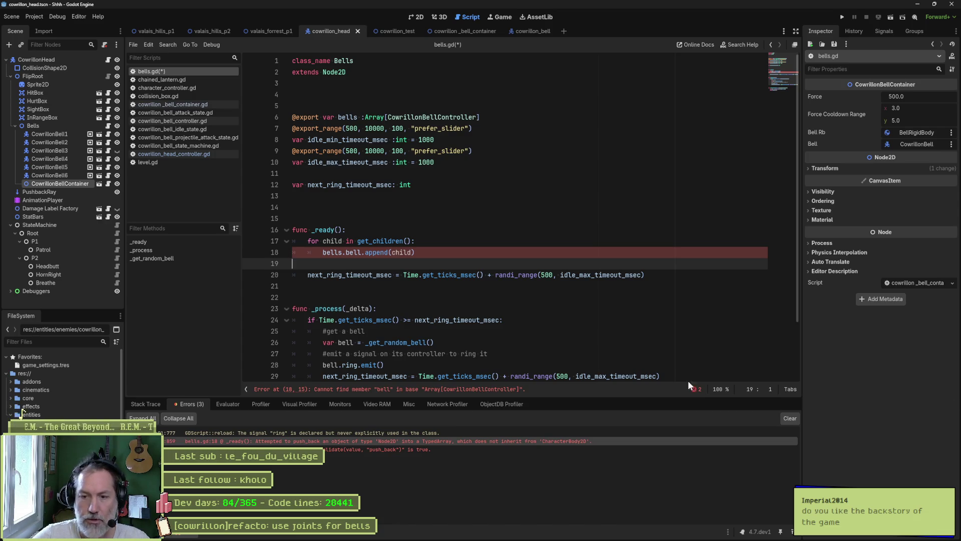
pyautogui.moveTo(482, 539)
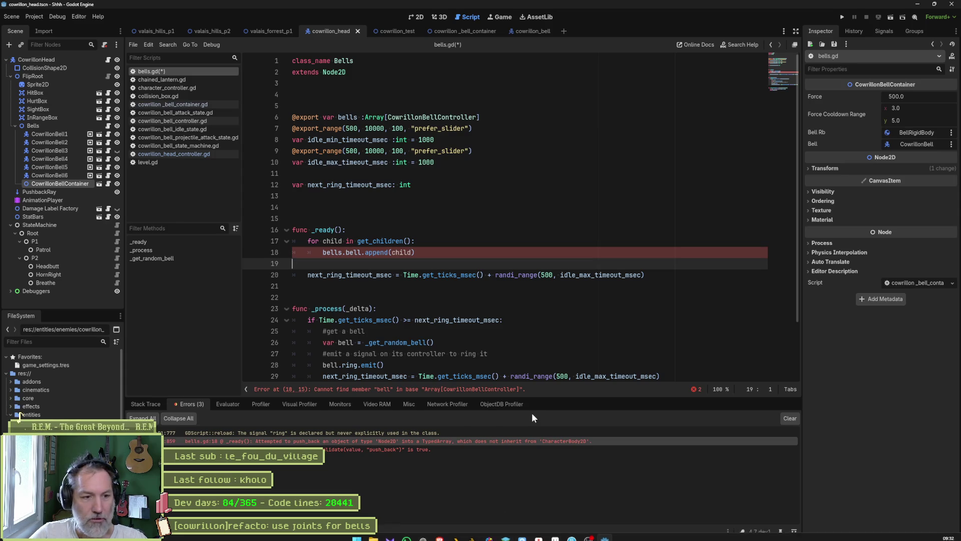
pyautogui.click(397, 297)
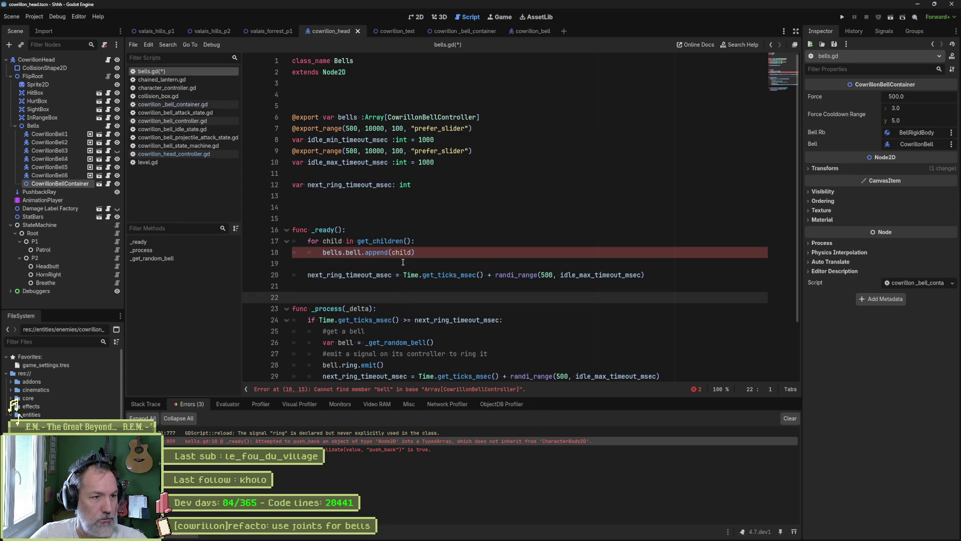
pyautogui.click(422, 254)
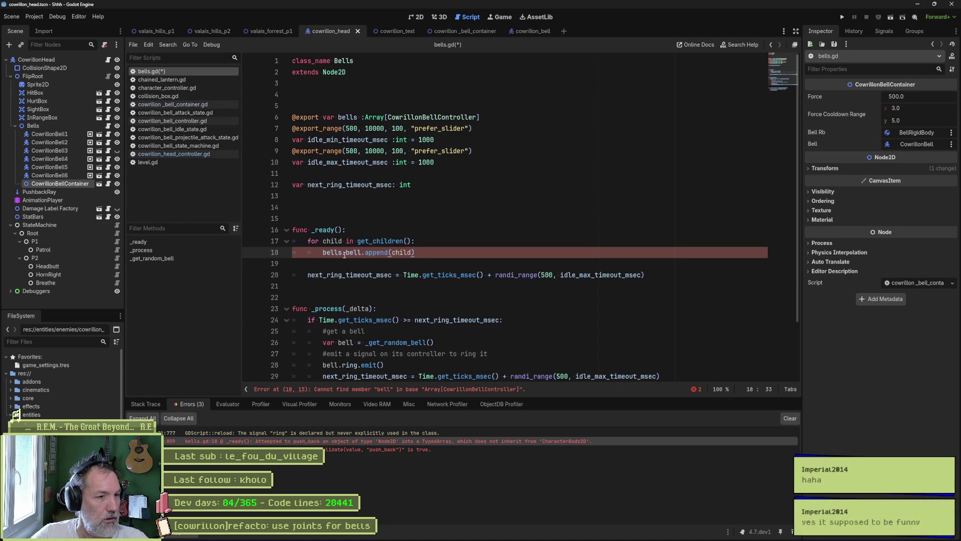
pyautogui.click(384, 242)
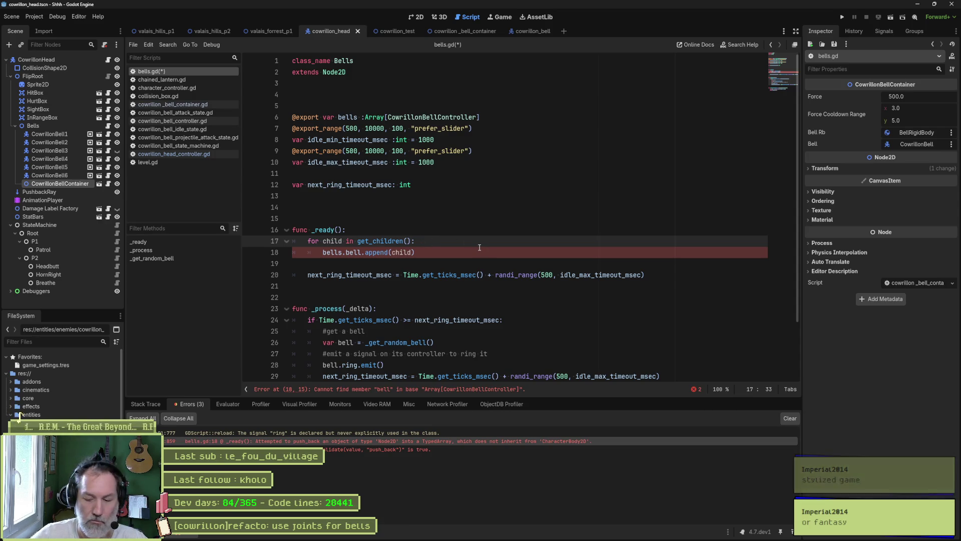
# Add 'var c = child as CowrillonBellContainer' inside the loop, then start a new line 'c.bell'.
pyautogui.press('Return')
pyautogui.write('var child as Cor')
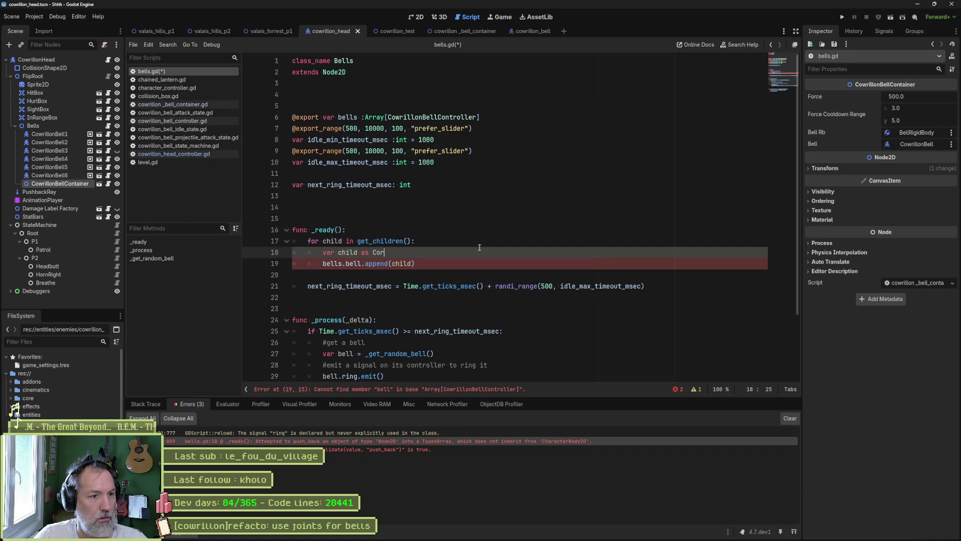
pyautogui.write('wrillonBellContainer')
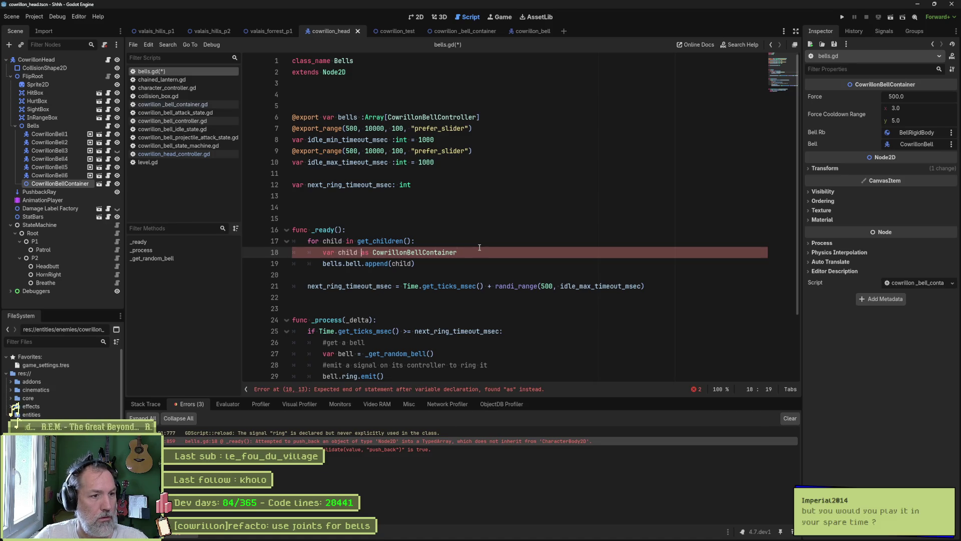
pyautogui.hotkey('ctrl', 'Left')
pyautogui.hotkey('ctrl', 'Left')
pyautogui.hotkey('ctrl', 'Left')
pyautogui.write('c =')
pyautogui.press('End')
pyautogui.press('Return')
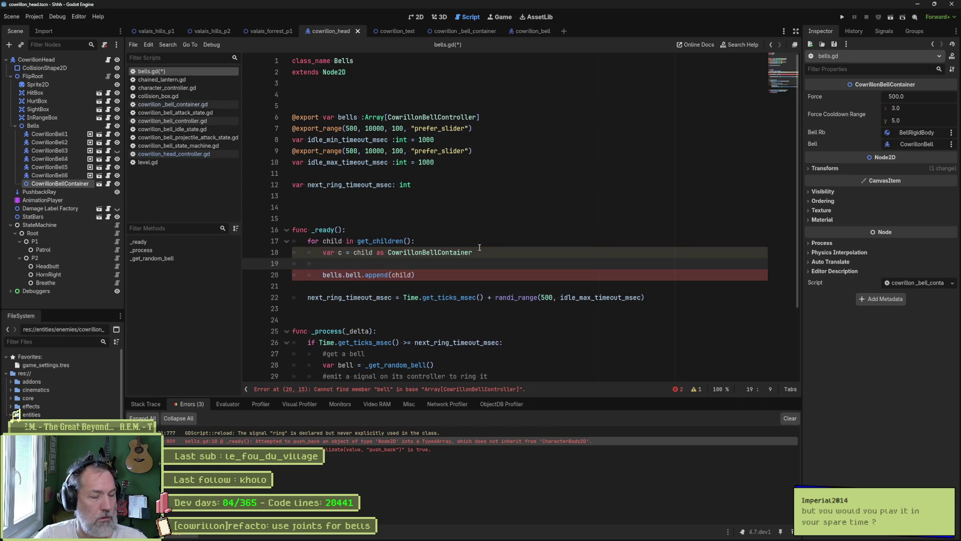
pyautogui.write('c.')
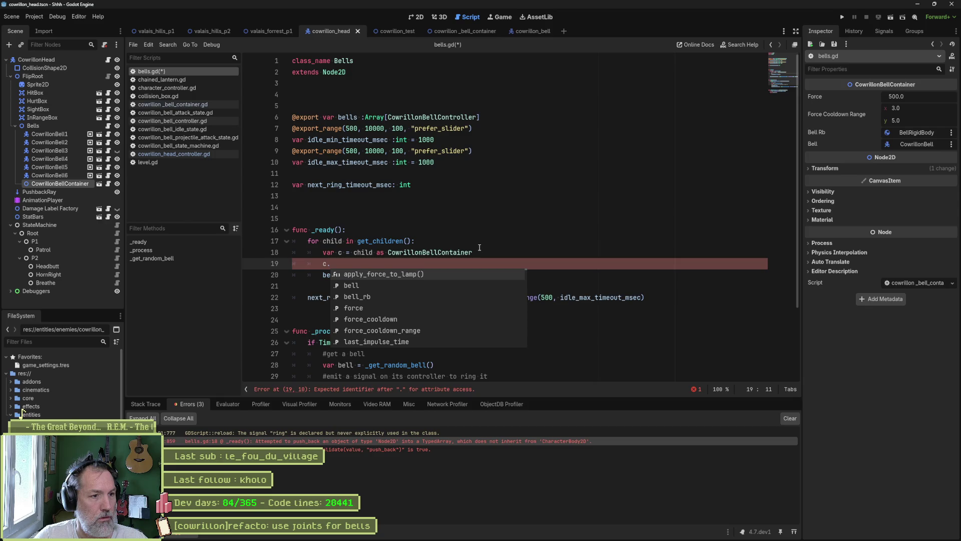
pyautogui.write('bell')
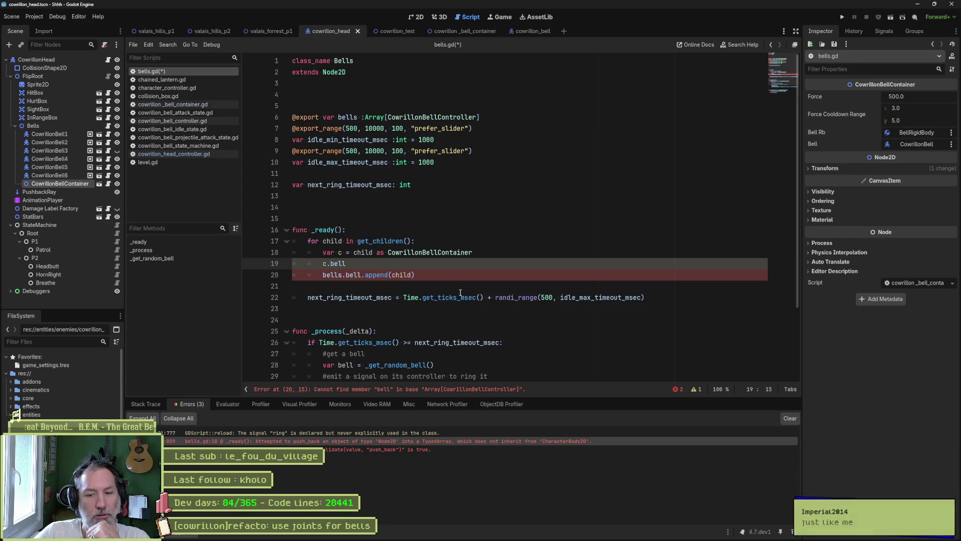
pyautogui.moveTo(461, 292)
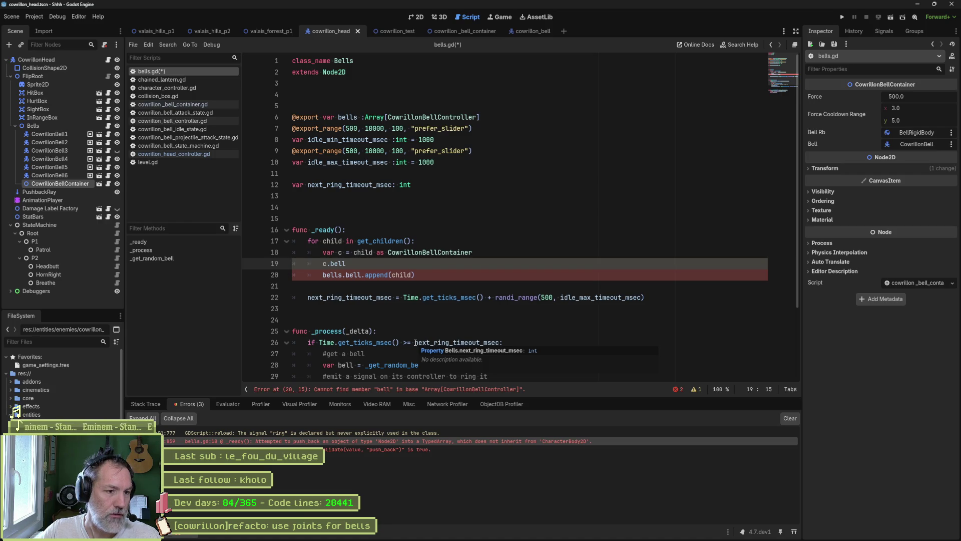
# Put the cursor on empty line 24 of bells.gd, then bring up Discord's show-me-your-project channel.
pyautogui.click(429, 315)
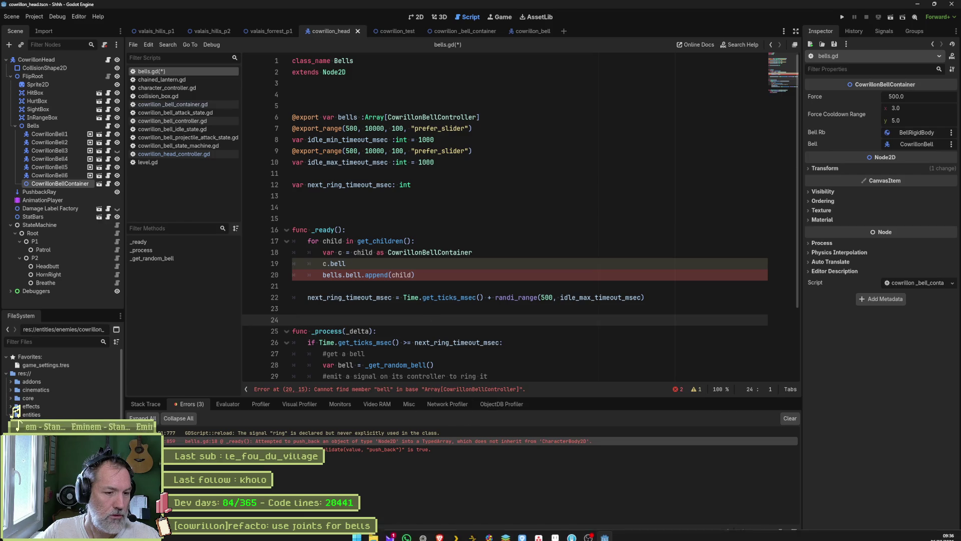
pyautogui.moveTo(546, 532)
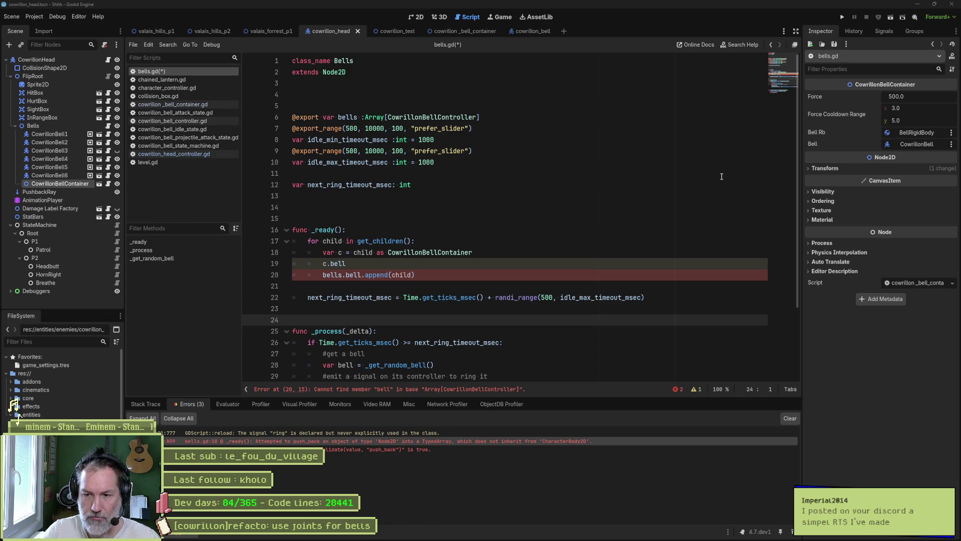
pyautogui.moveTo(590, 536)
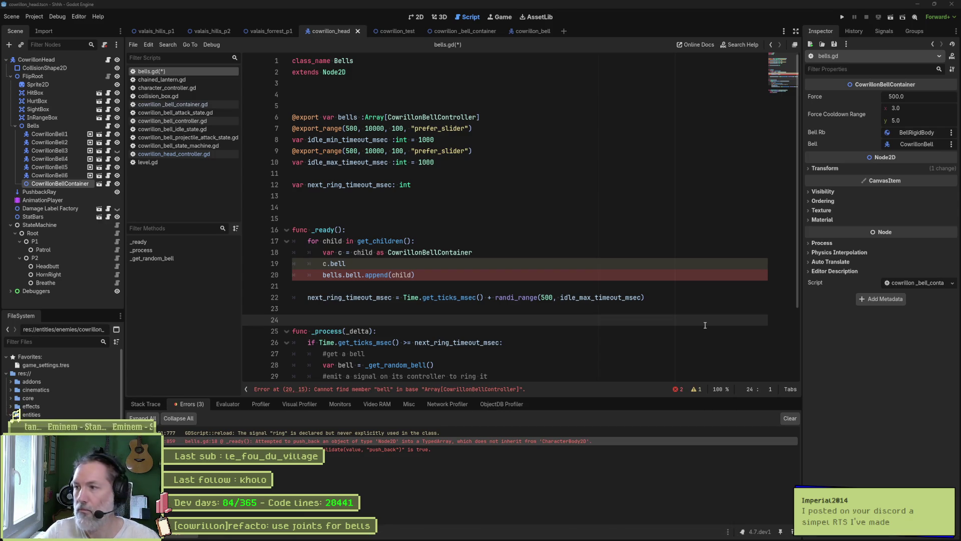
pyautogui.press('F5')
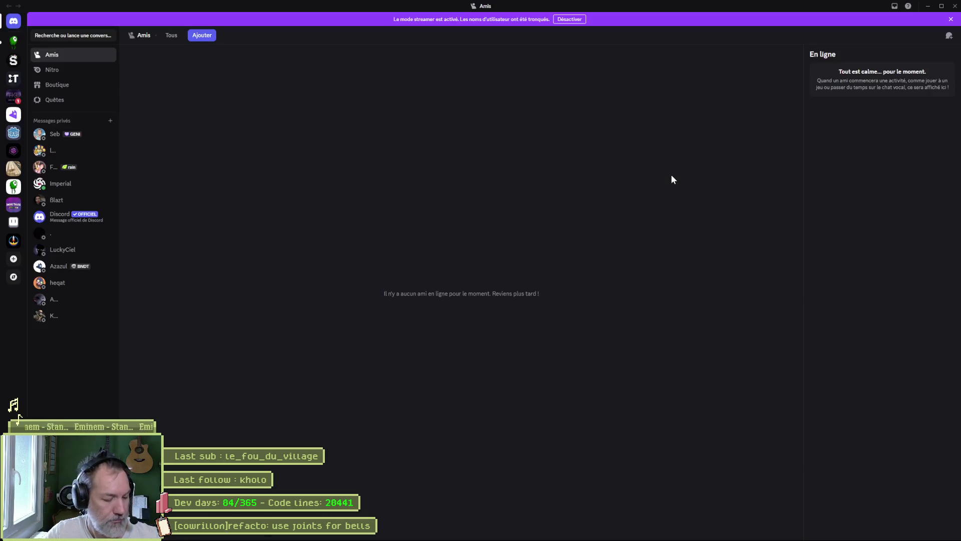
pyautogui.click(14, 43)
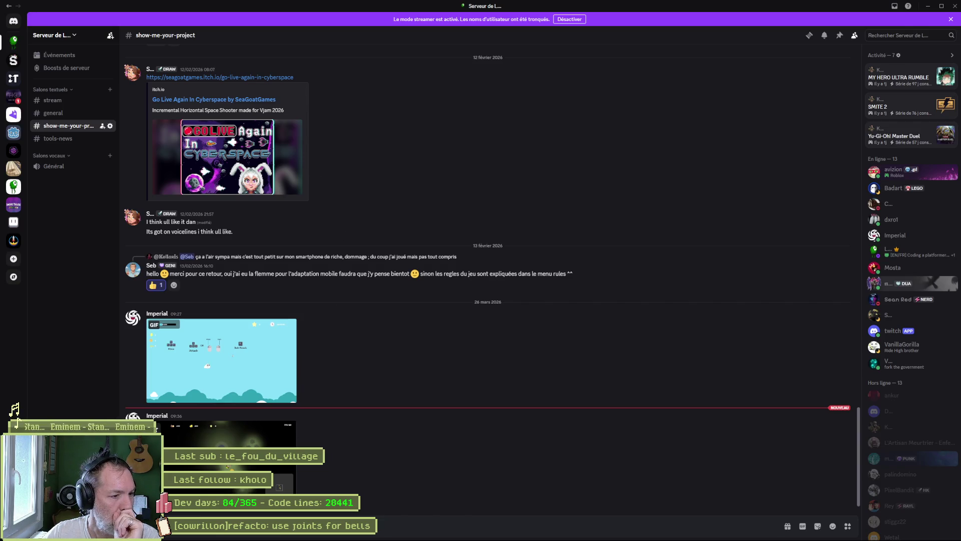
# Play the channel's gameplay video, close the viewer, and minimise Discord back to the editor.
pyautogui.click(228, 467)
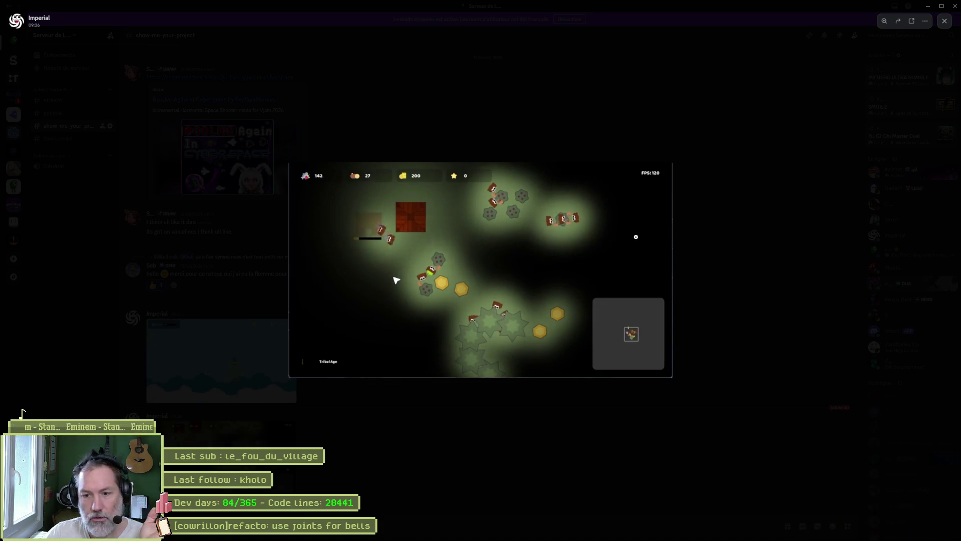
pyautogui.click(749, 203)
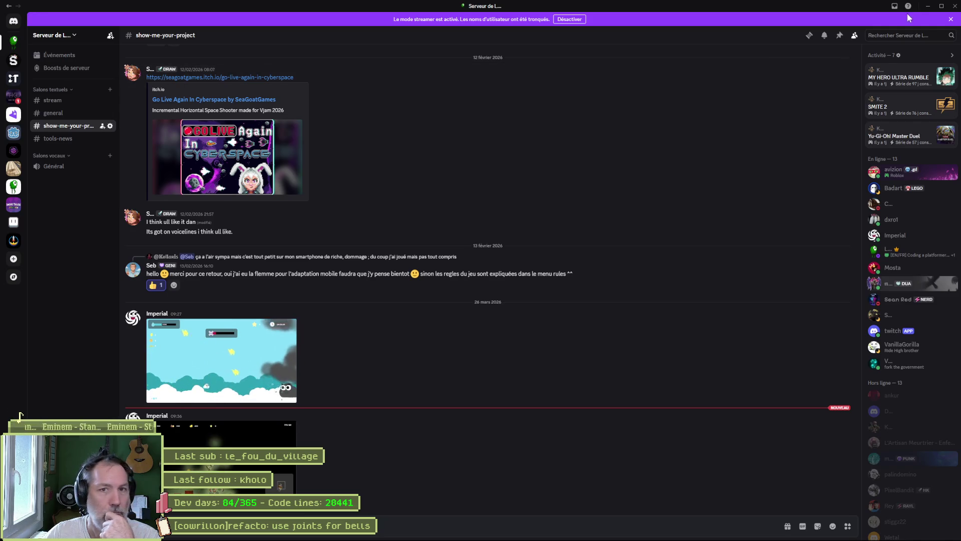
pyautogui.click(928, 6)
# Maximise the Steam window and switch from the Spring Sale store page to the Library home.
pyautogui.moveTo(960, 44)
pyautogui.mouseDown()
pyautogui.moveTo(594, 44)
pyautogui.moveTo(614, 55)
pyautogui.mouseUp()
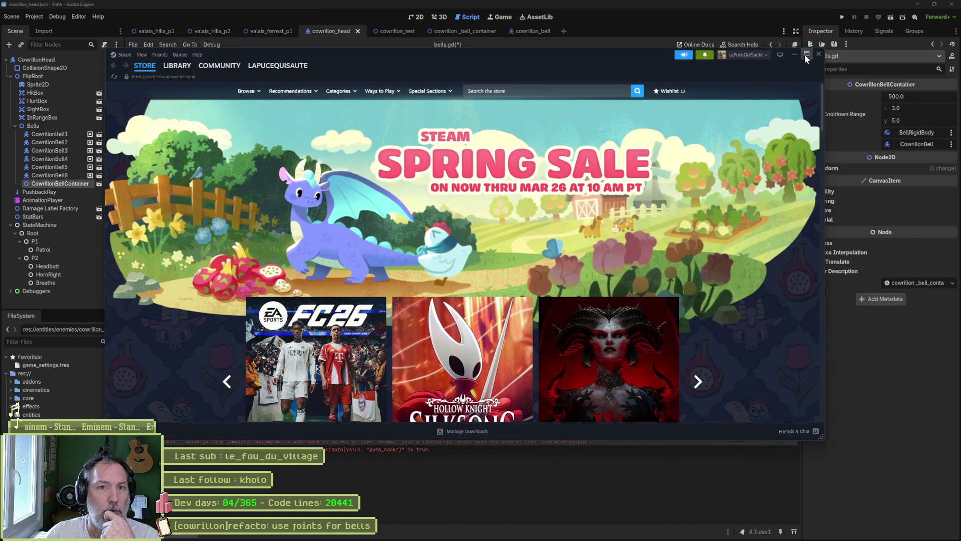
pyautogui.click(805, 54)
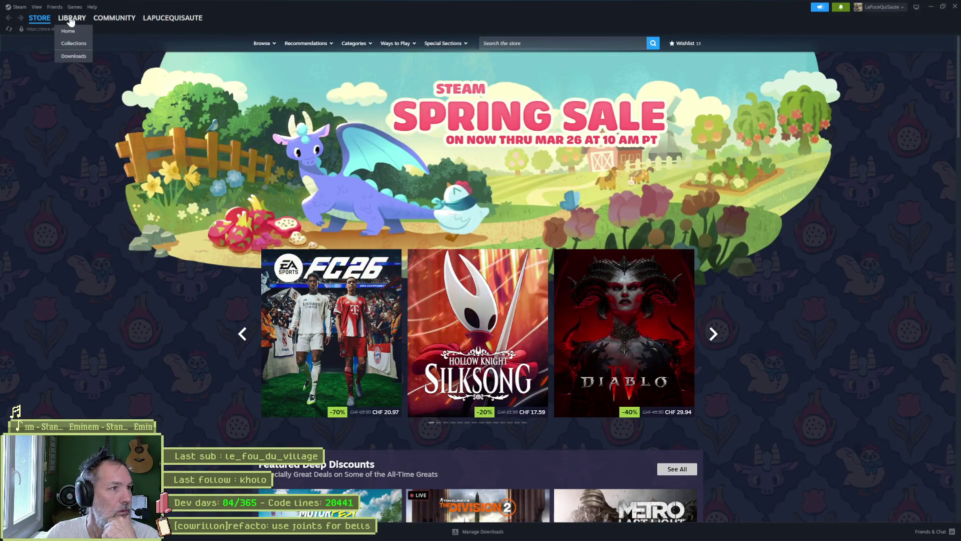
pyautogui.click(70, 20)
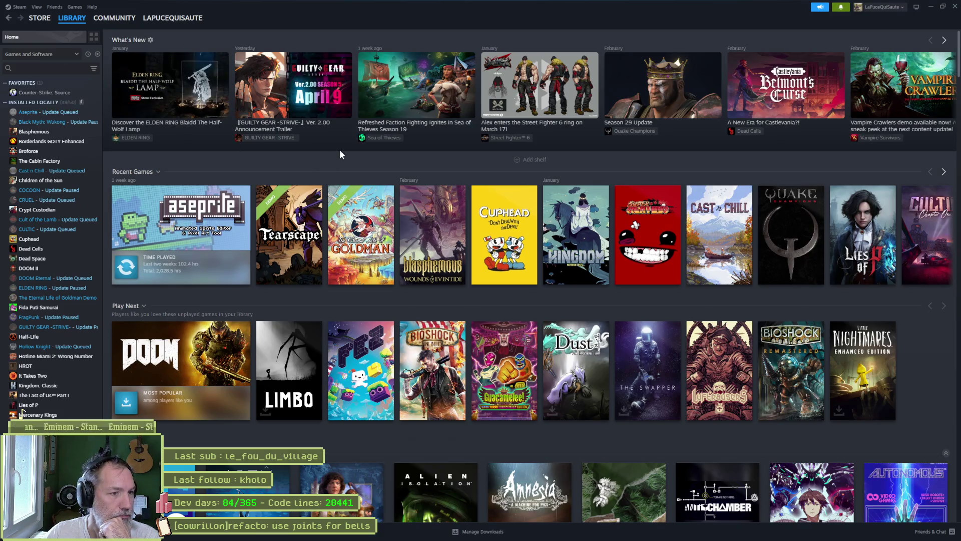
pyautogui.moveTo(371, 234)
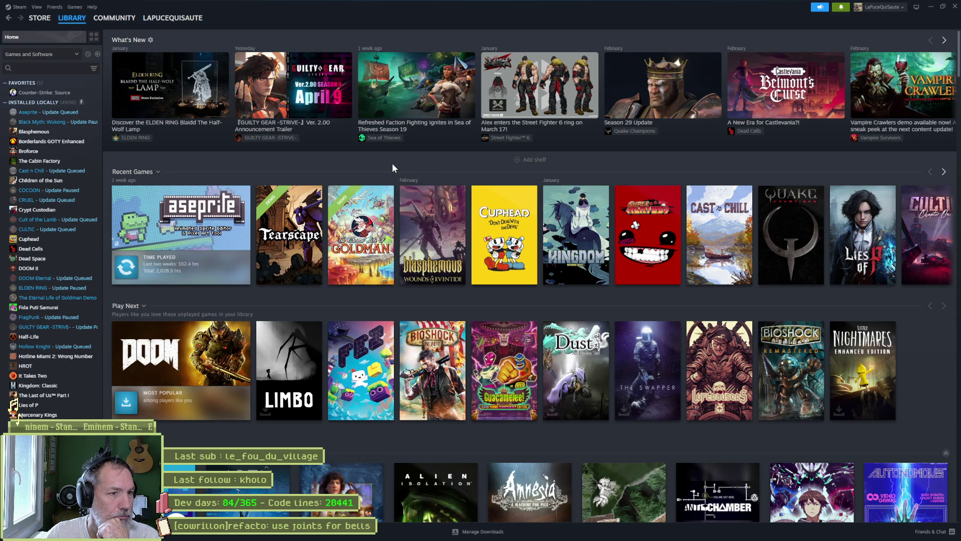
pyautogui.moveTo(375, 169)
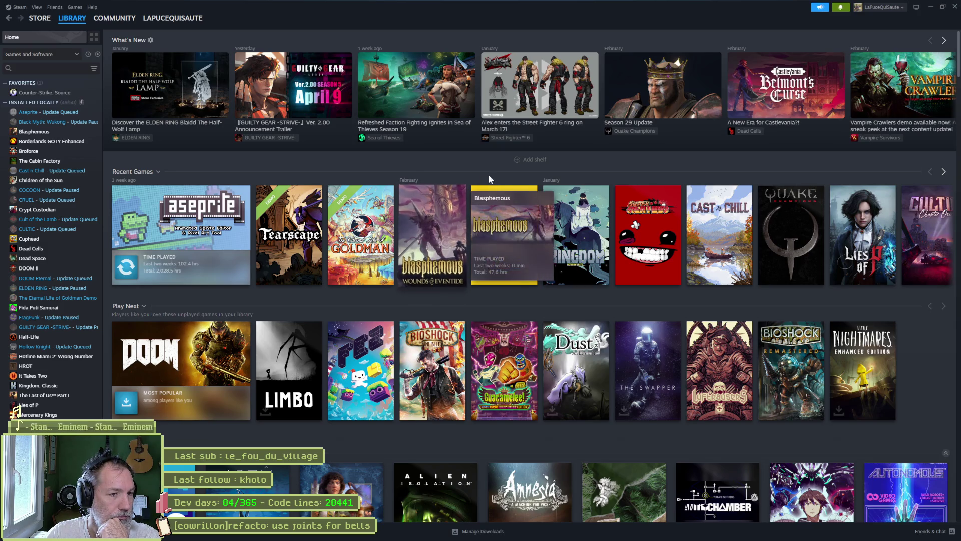
pyautogui.moveTo(619, 172)
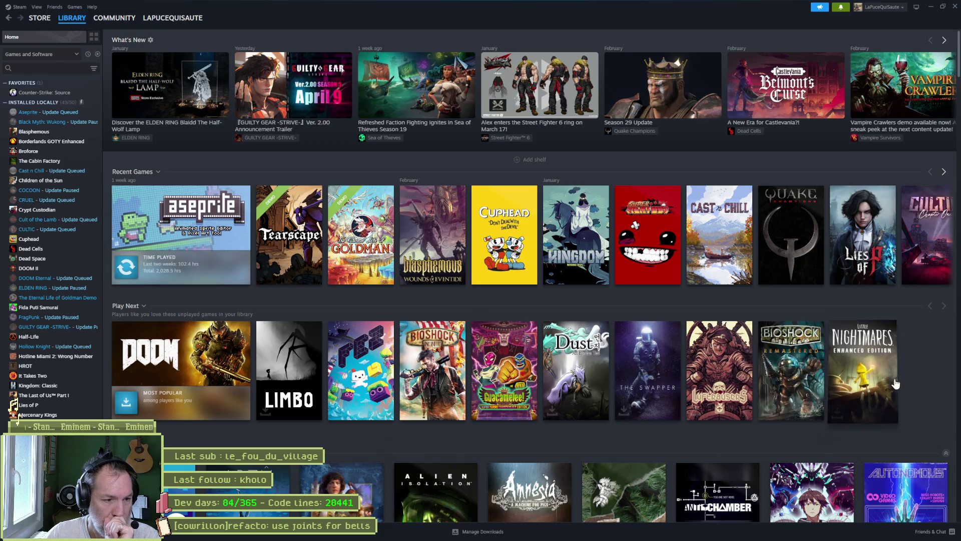
# Scroll down the Library to browse the All Games grid with Borderlands, Commandos and Cuphead.
pyautogui.scroll(-5, 851, 421)
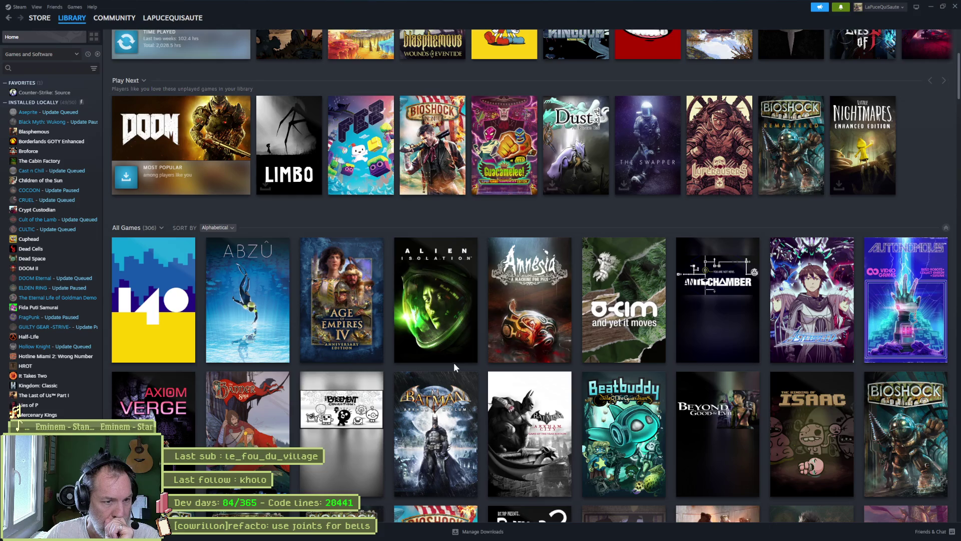
pyautogui.moveTo(455, 362)
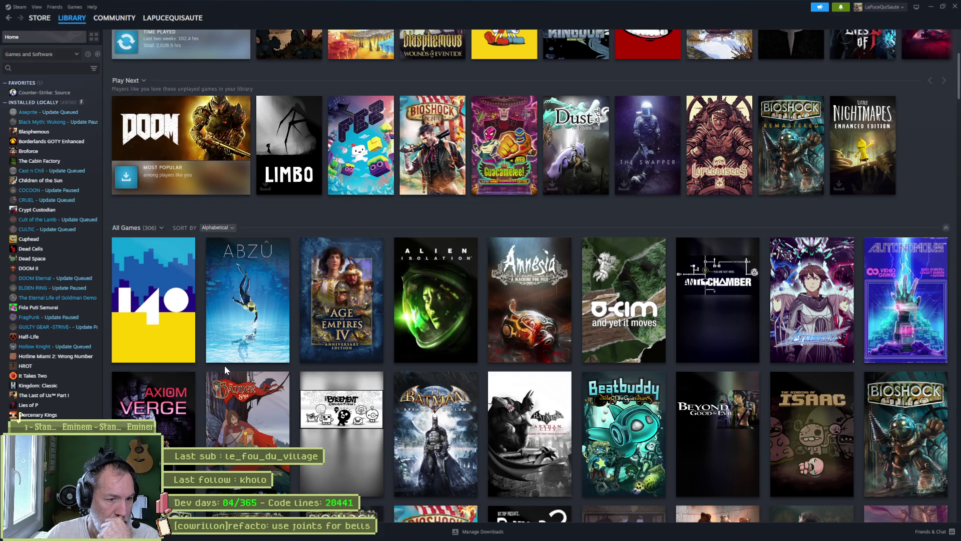
pyautogui.scroll(-3, 547, 375)
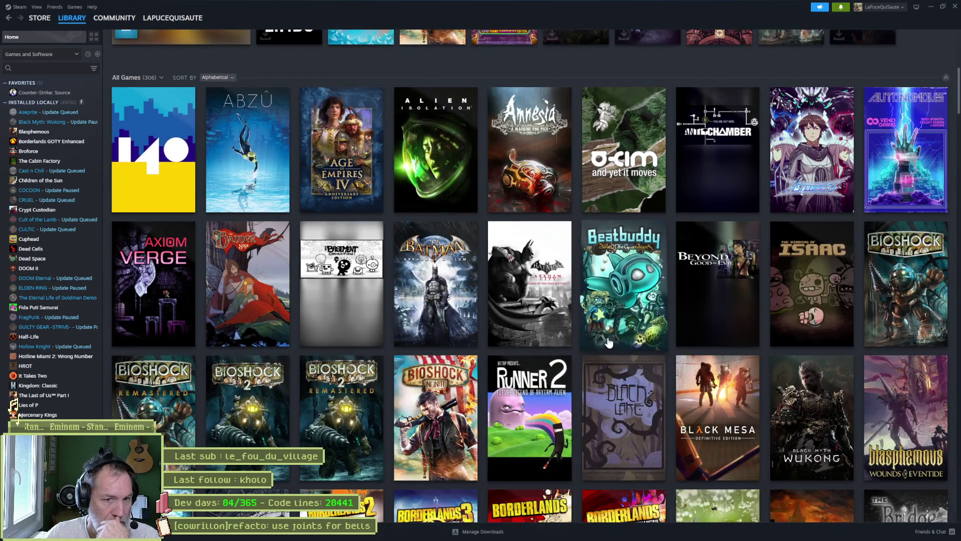
pyautogui.scroll(-2, 544, 169)
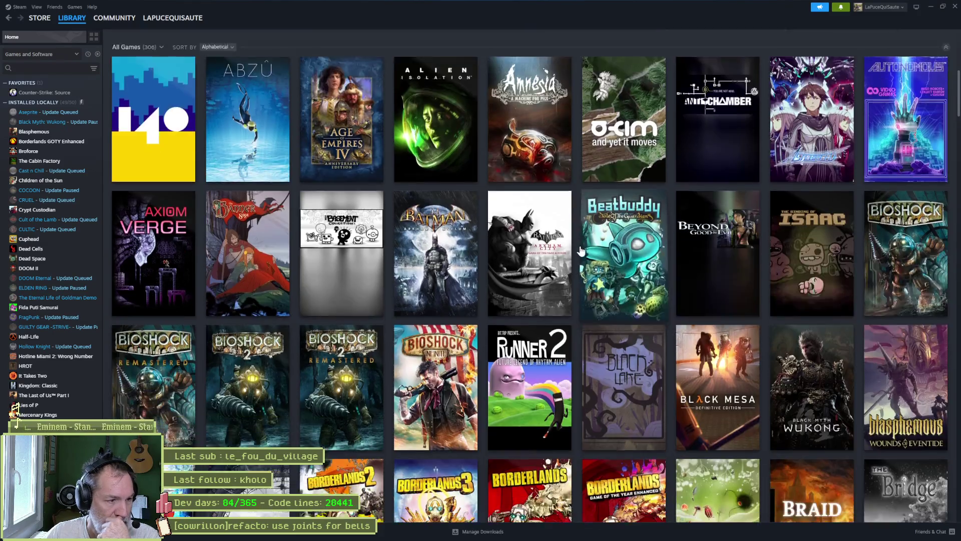
pyautogui.moveTo(521, 161)
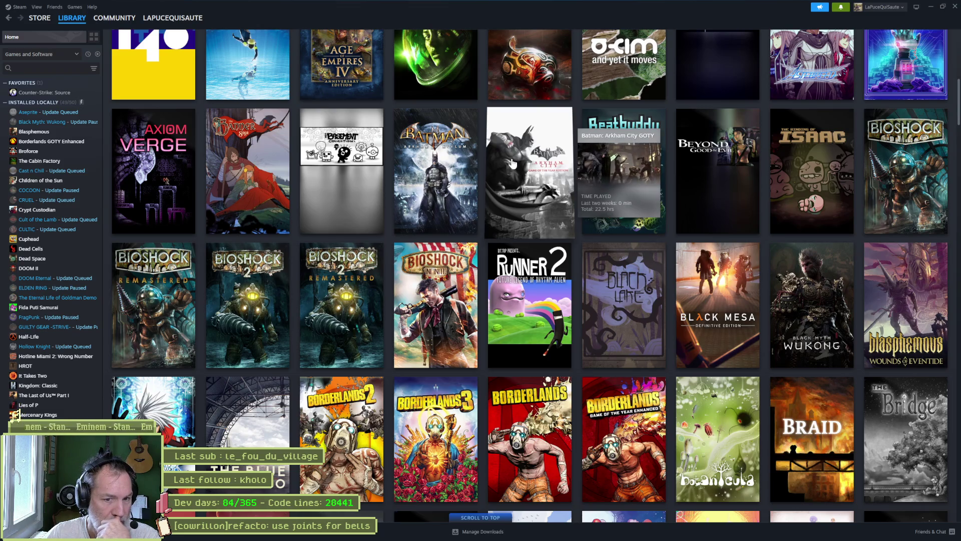
pyautogui.scroll(-5, 511, 165)
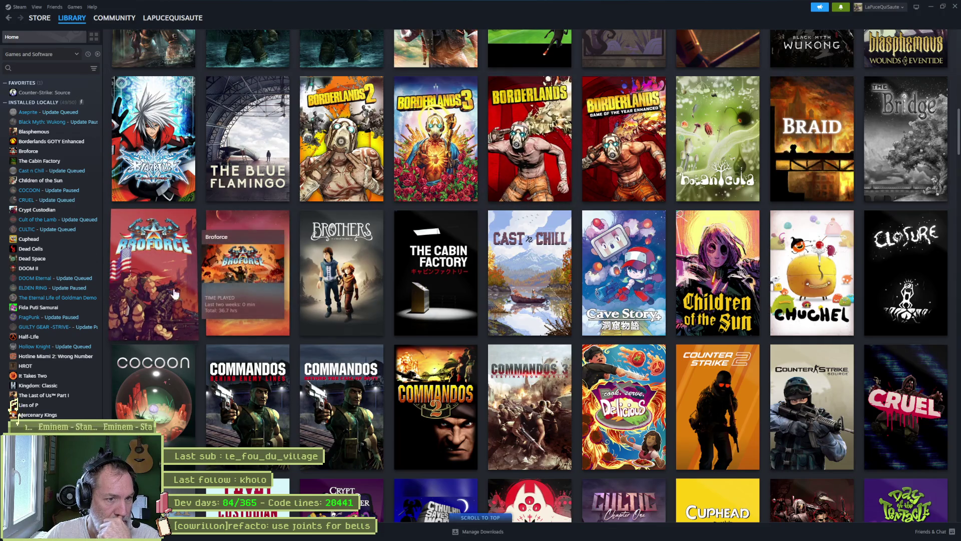
pyautogui.moveTo(317, 320)
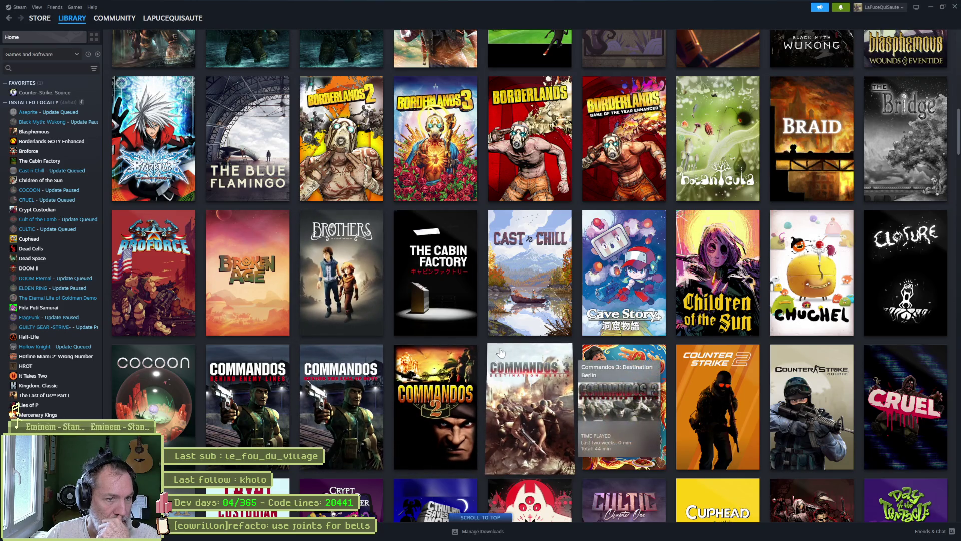
pyautogui.moveTo(550, 297)
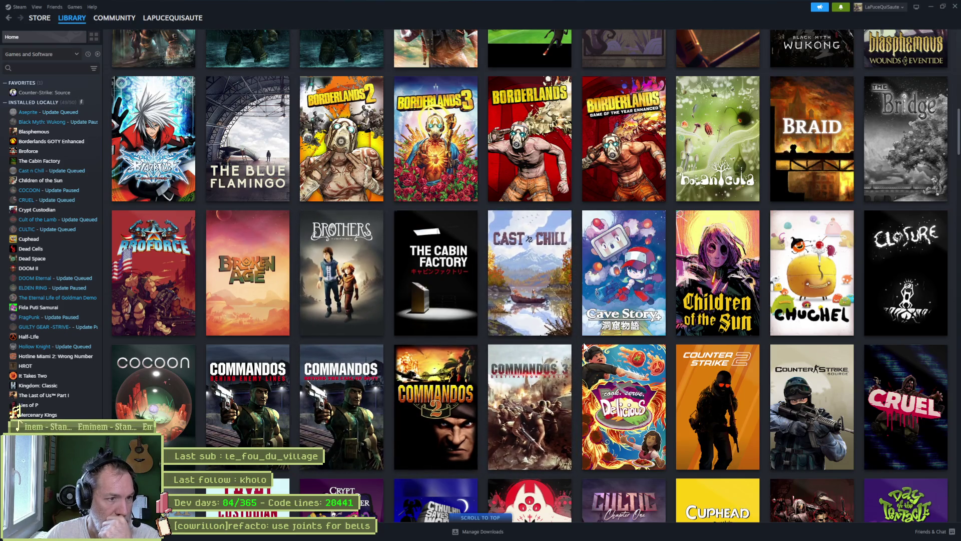
pyautogui.moveTo(585, 352)
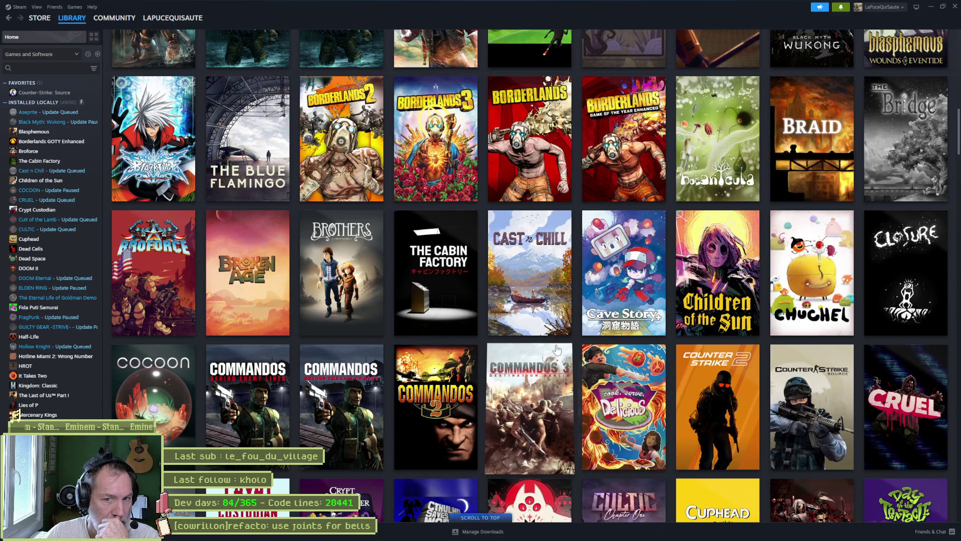
pyautogui.moveTo(556, 346)
pyautogui.moveTo(725, 268)
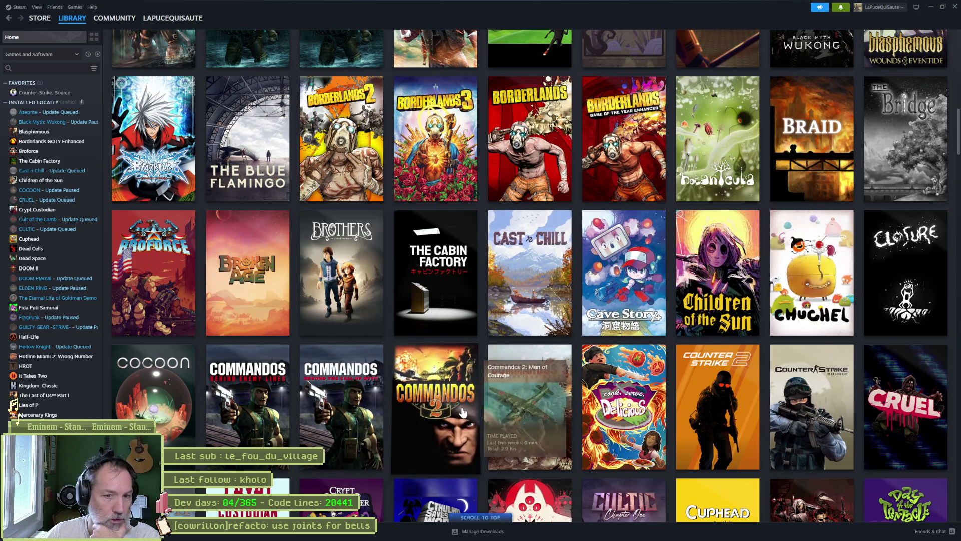
pyautogui.scroll(-3, 469, 411)
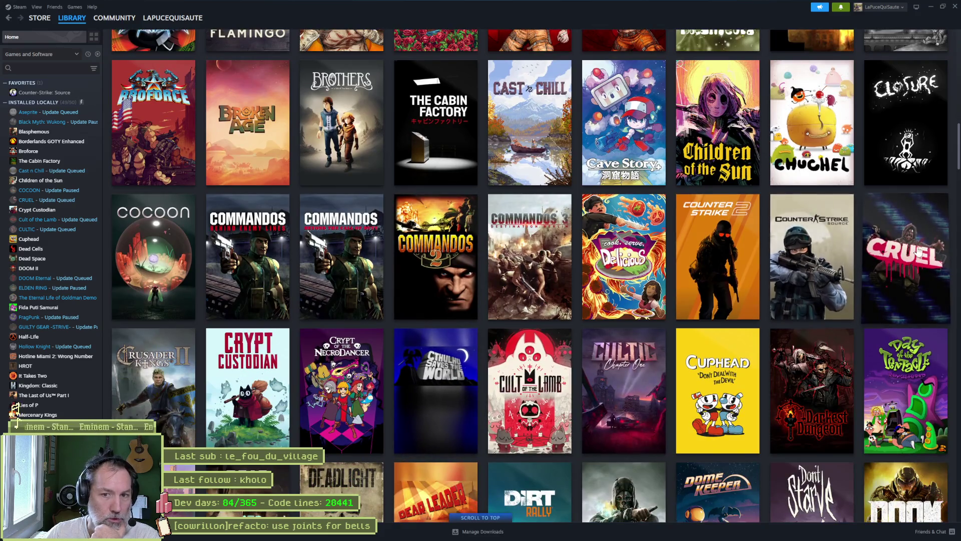
pyautogui.moveTo(908, 246)
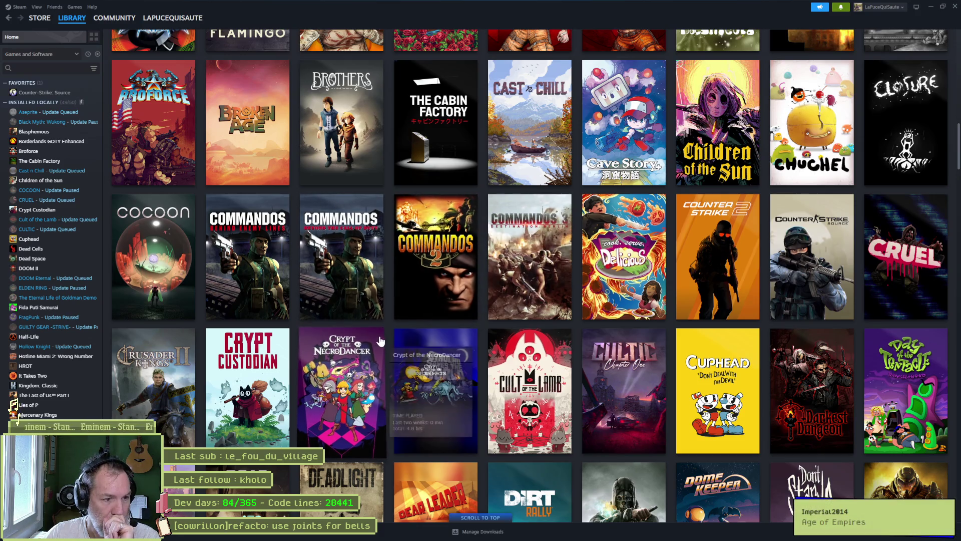
pyautogui.moveTo(396, 323)
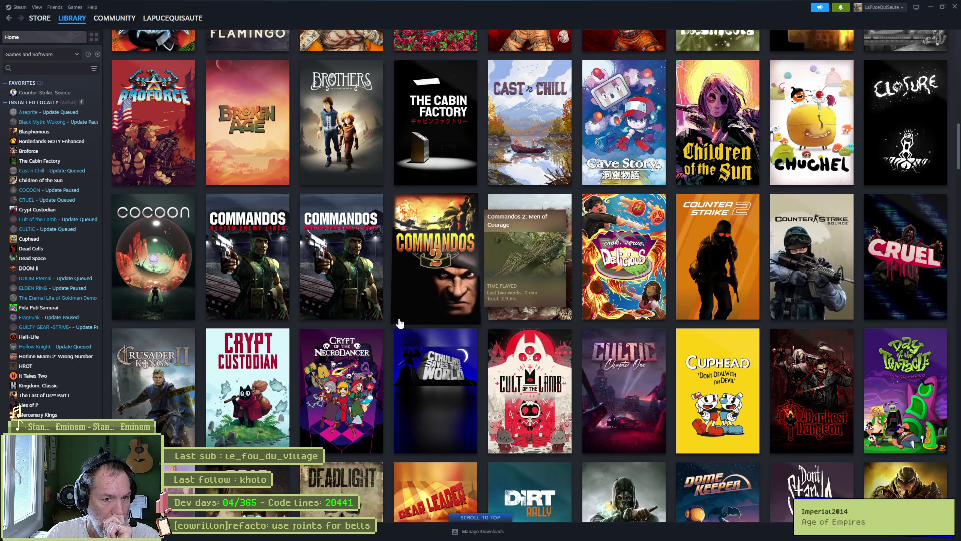
pyautogui.scroll(-2, 531, 310)
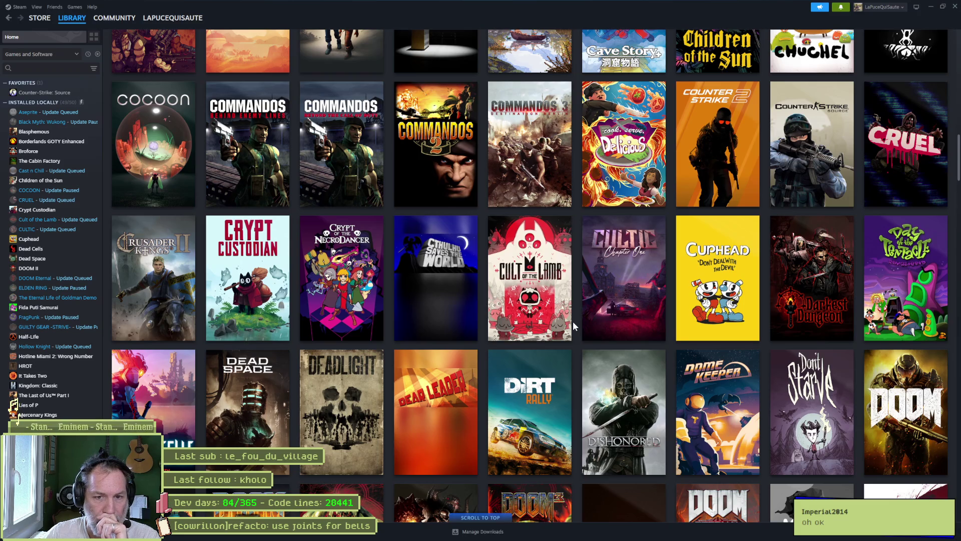
pyautogui.scroll(-3, 573, 324)
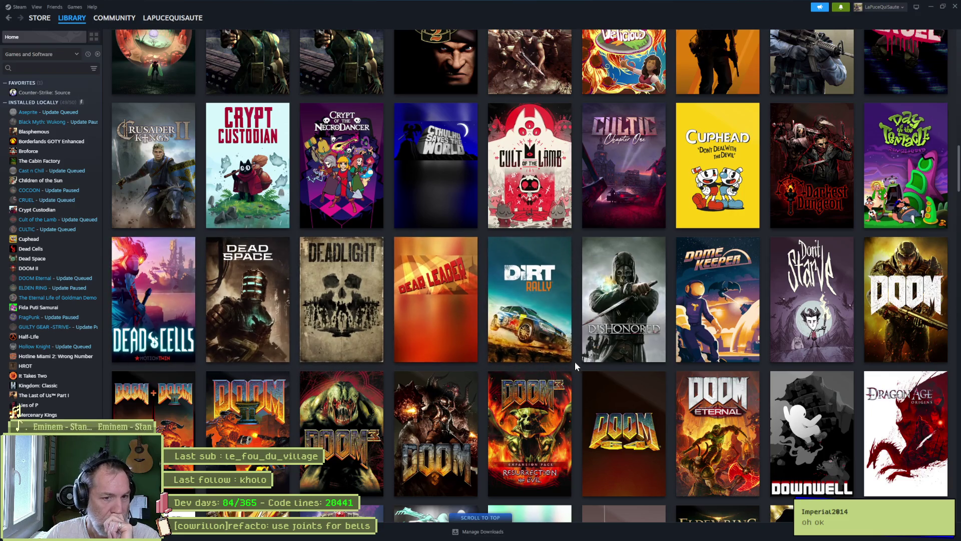
pyautogui.moveTo(767, 365)
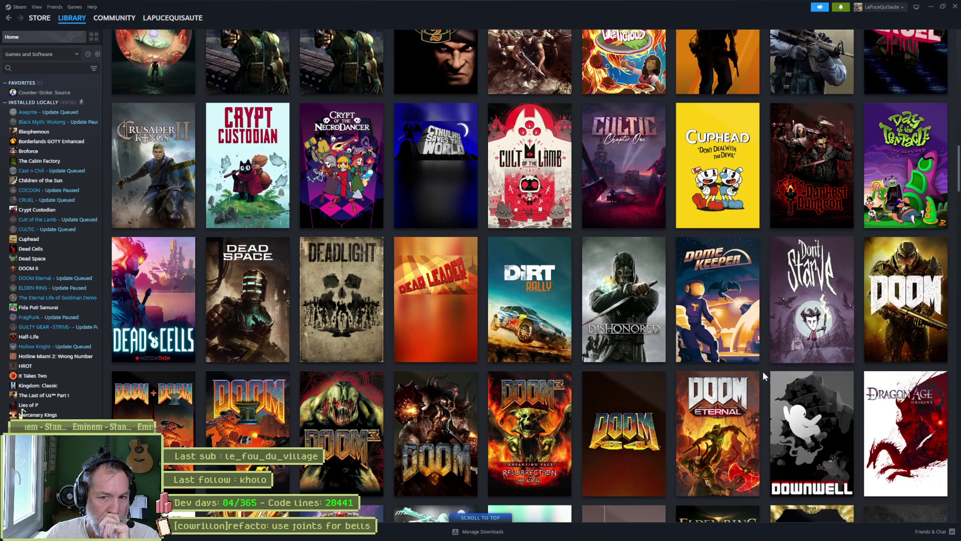
pyautogui.scroll(-2, 762, 373)
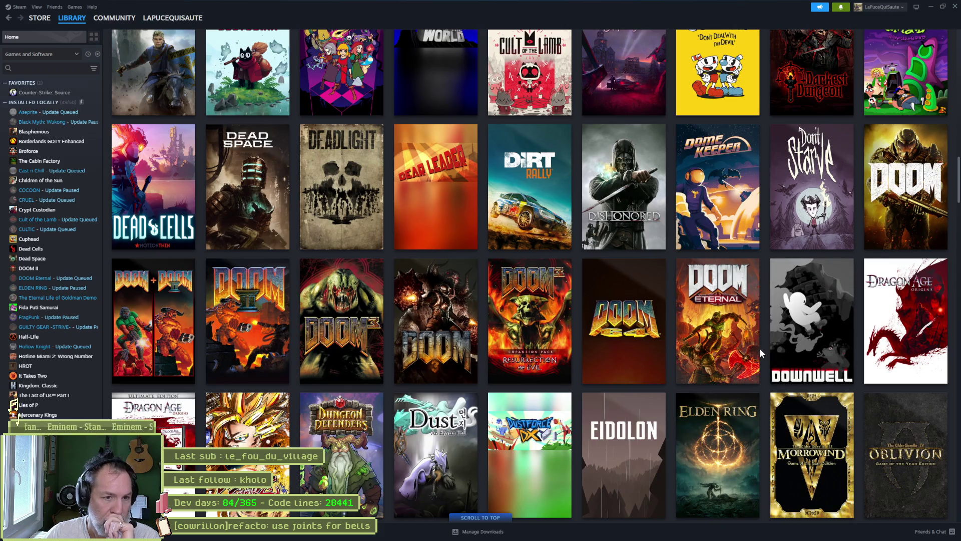
pyautogui.scroll(-3, 759, 347)
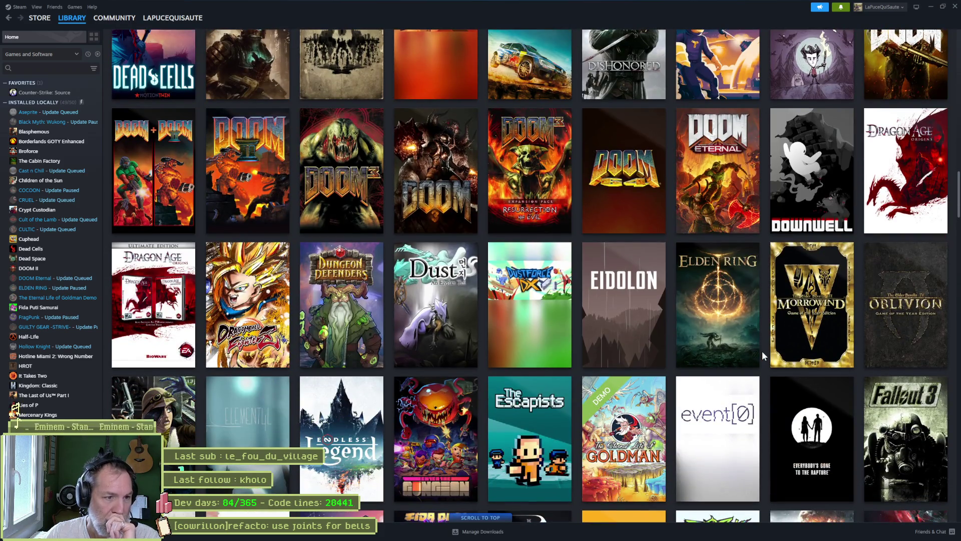
pyautogui.scroll(-1, 762, 352)
pyautogui.scroll(-2, 762, 353)
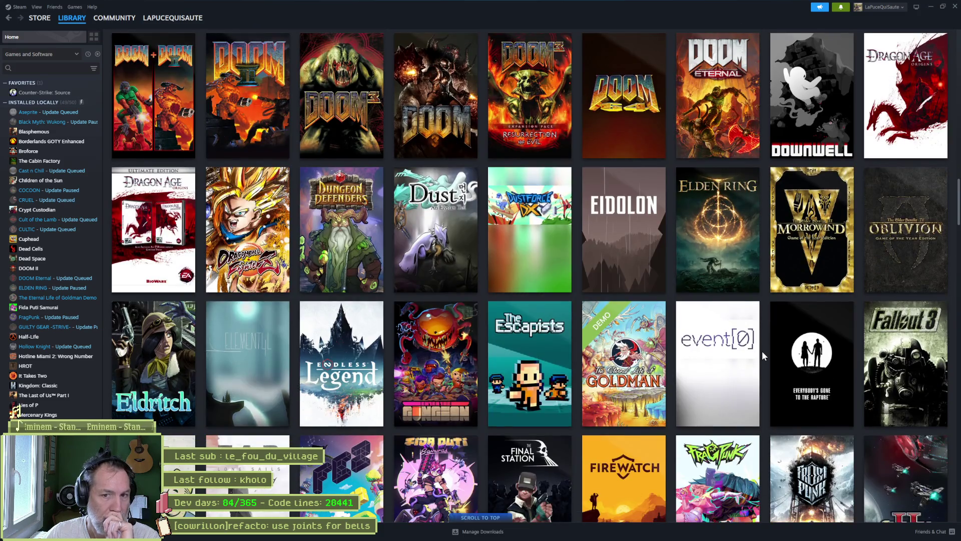
pyautogui.scroll(-5, 762, 353)
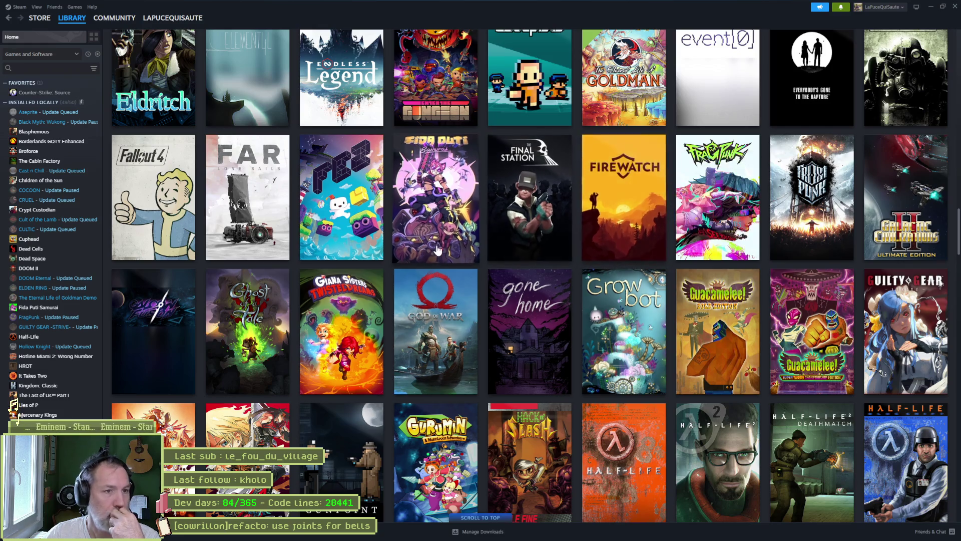
pyautogui.moveTo(755, 300)
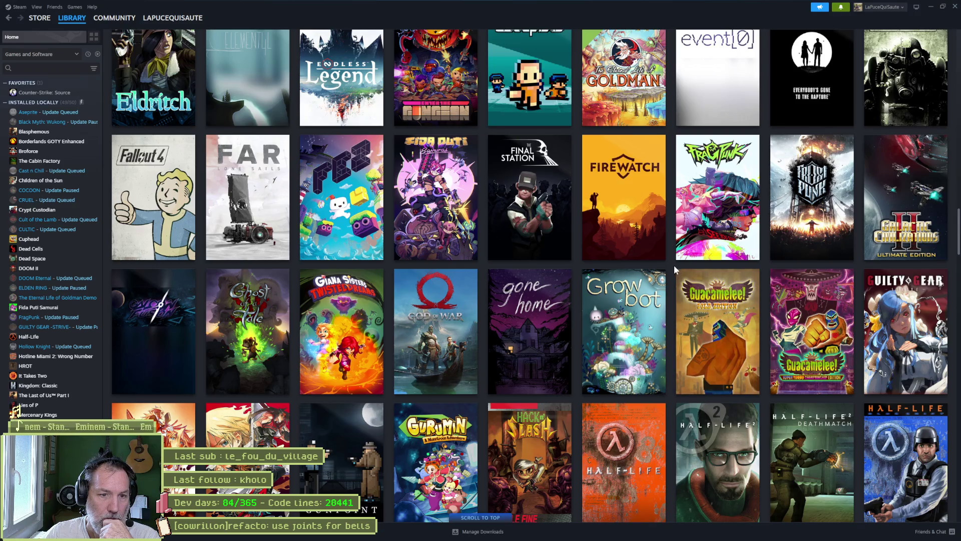
pyautogui.scroll(-2, 674, 265)
pyautogui.scroll(-2, 674, 269)
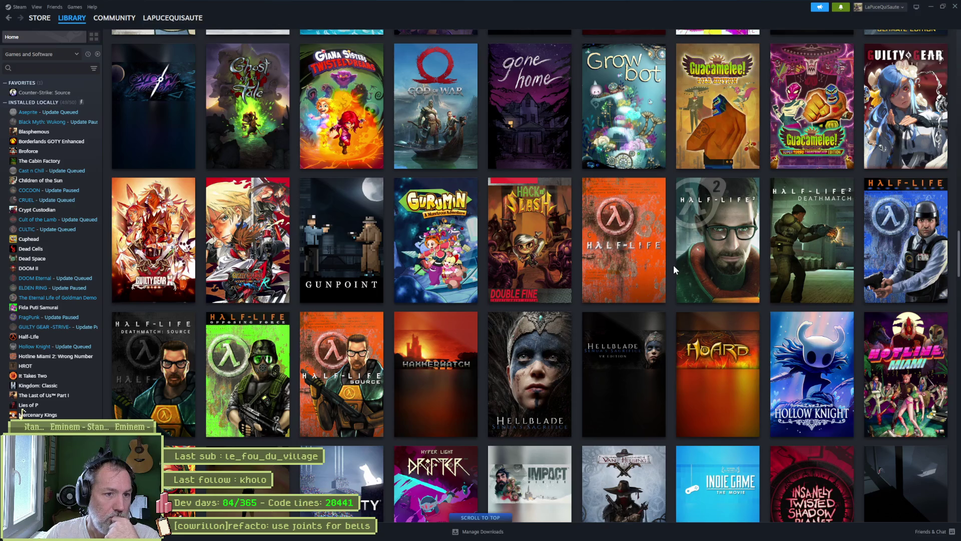
pyautogui.scroll(-3, 674, 270)
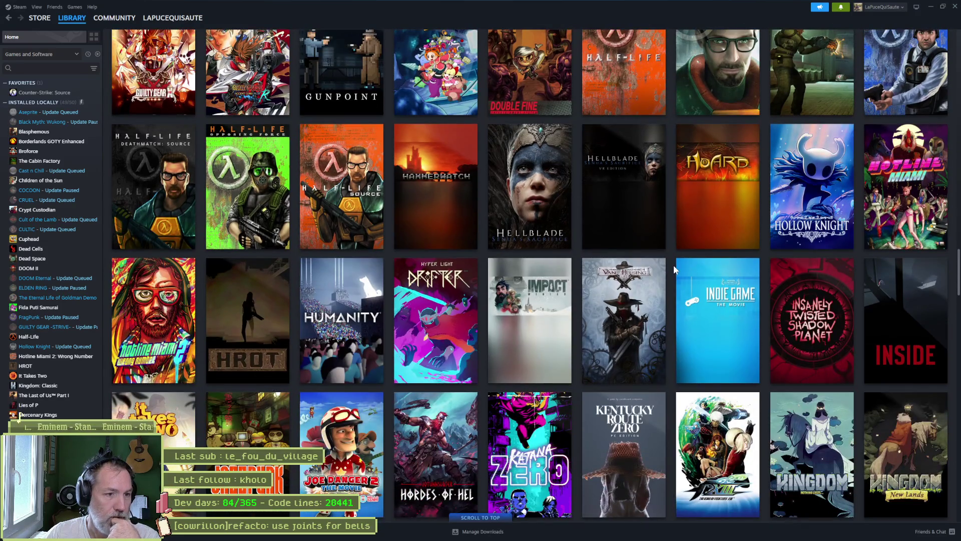
pyautogui.scroll(-2, 674, 269)
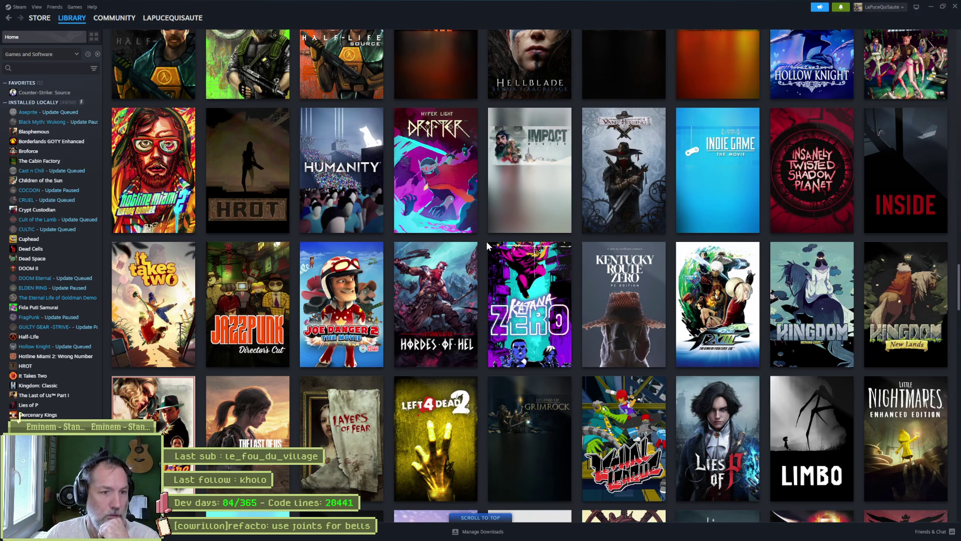
pyautogui.moveTo(576, 250)
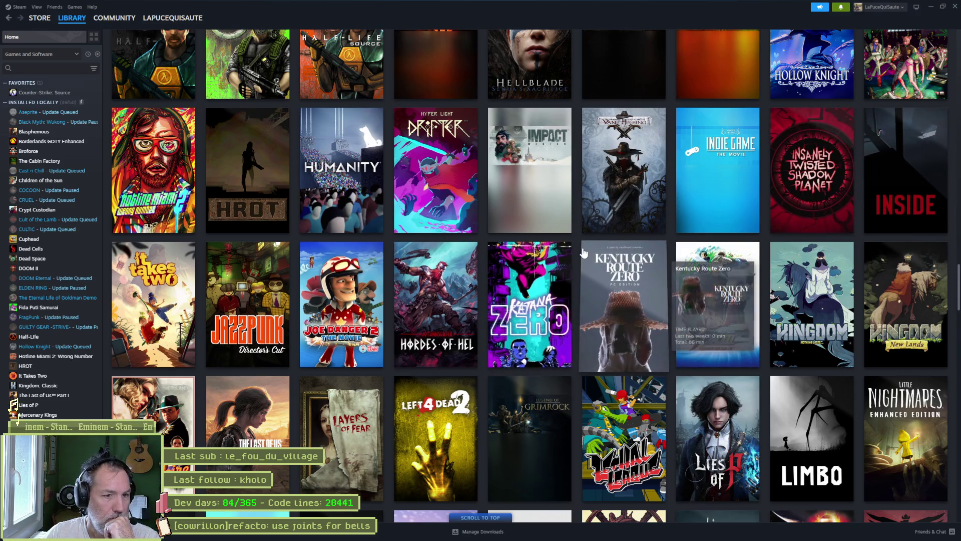
pyautogui.scroll(-1, 583, 260)
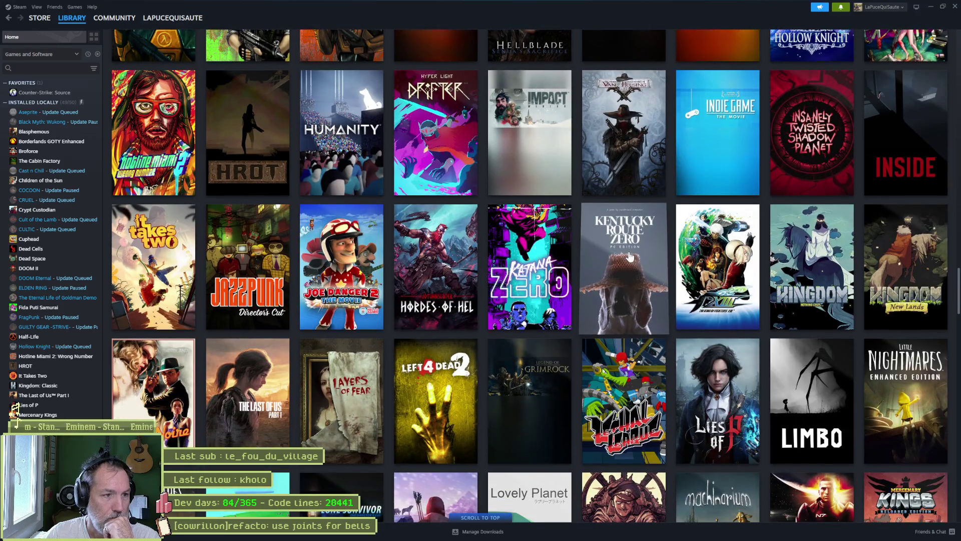
pyautogui.scroll(-10, 585, 322)
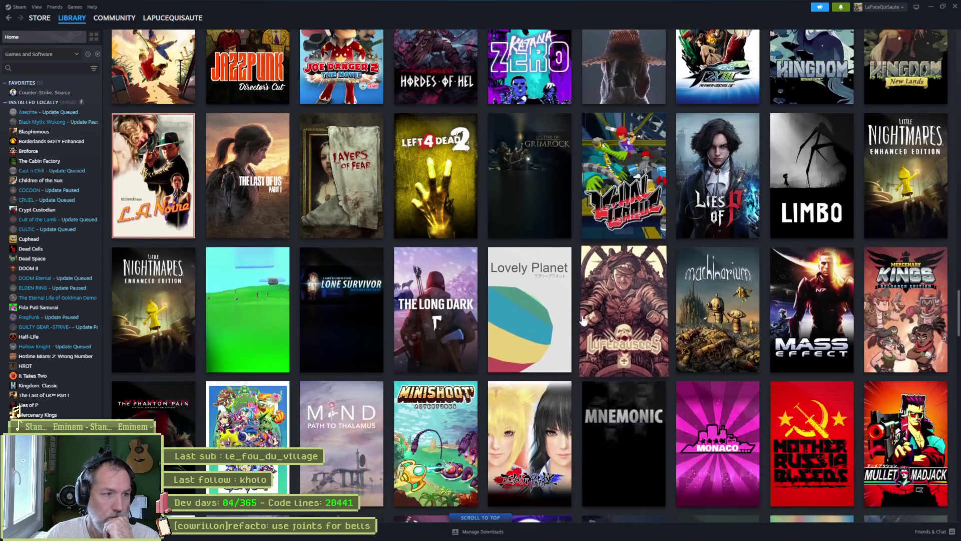
pyautogui.scroll(-5, 583, 322)
pyautogui.scroll(5, 530, 275)
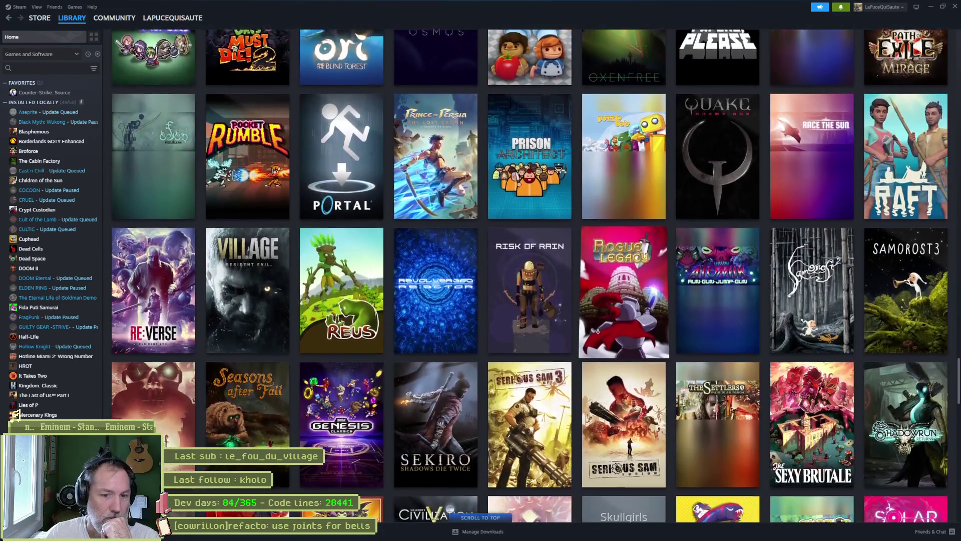
pyautogui.scroll(-5, 529, 276)
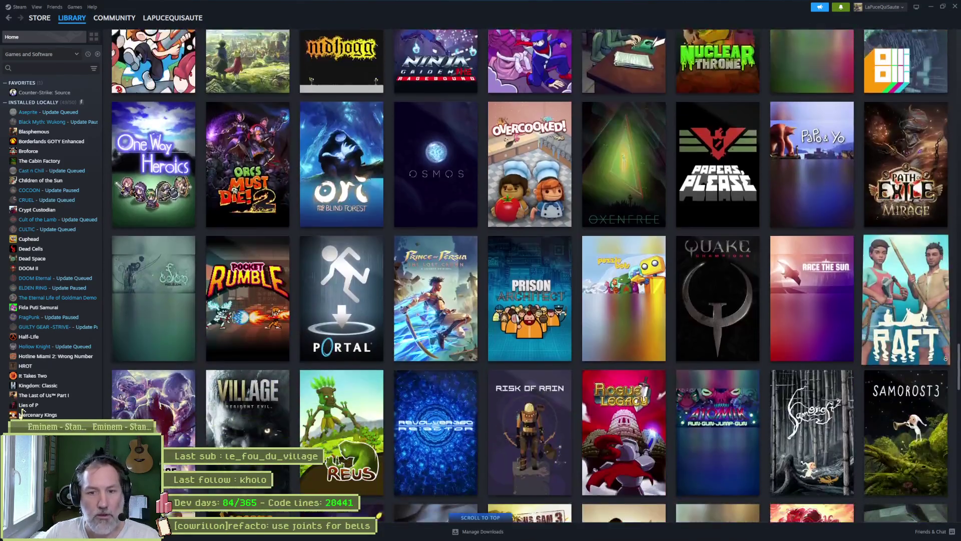
pyautogui.scroll(20, 940, 54)
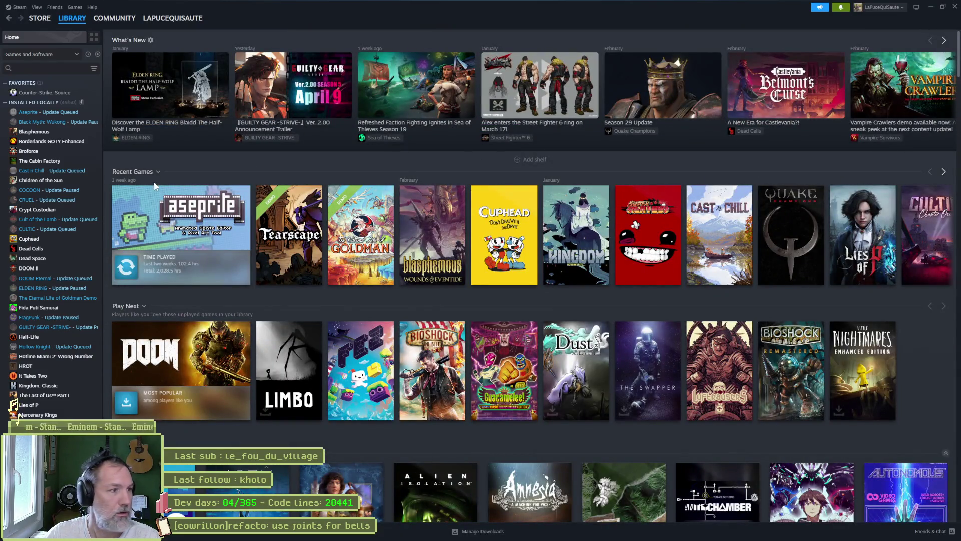
pyautogui.click(97, 69)
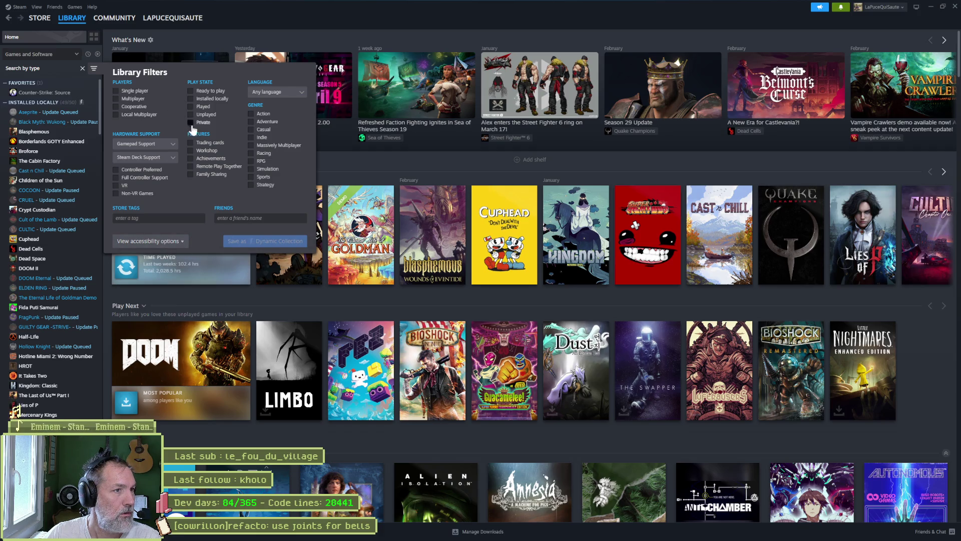
pyautogui.click(226, 40)
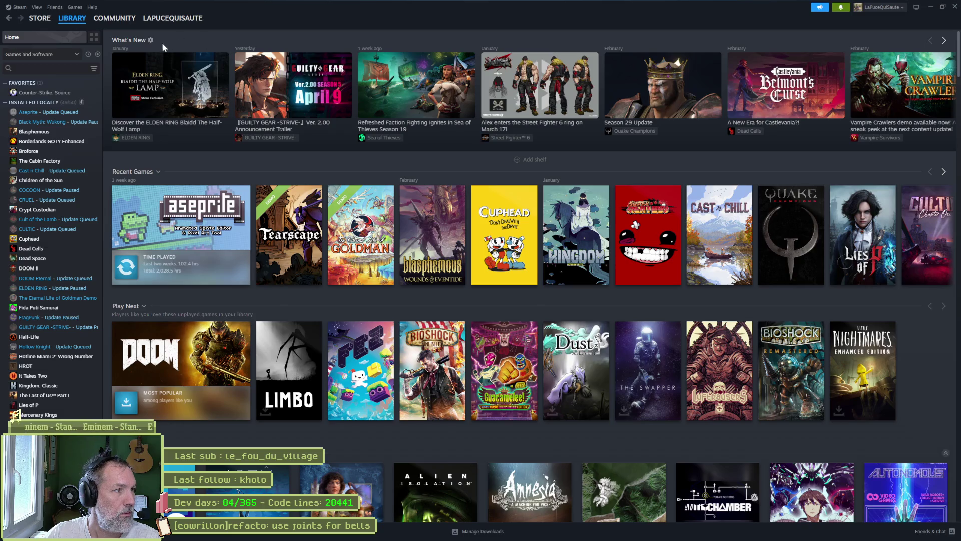
pyautogui.click(88, 55)
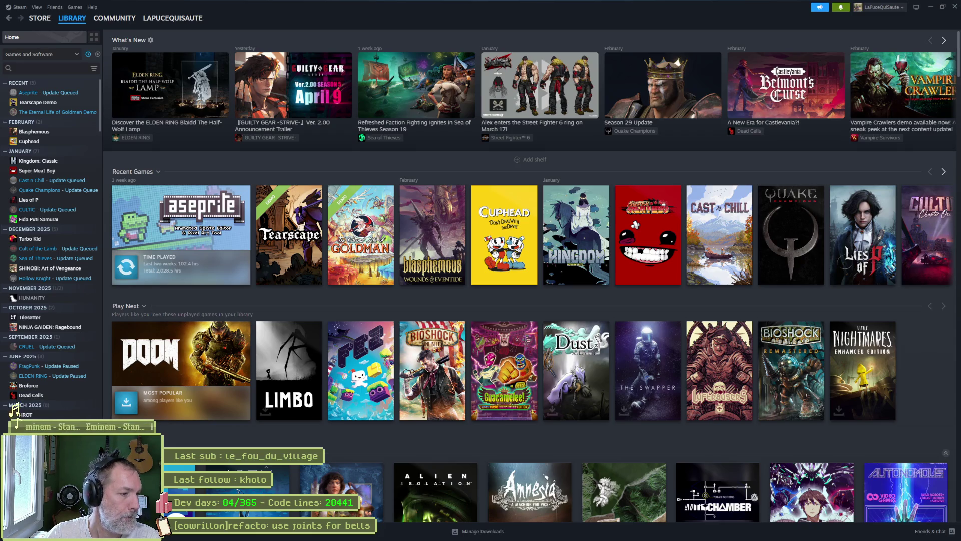
pyautogui.scroll(-3, 15, 409)
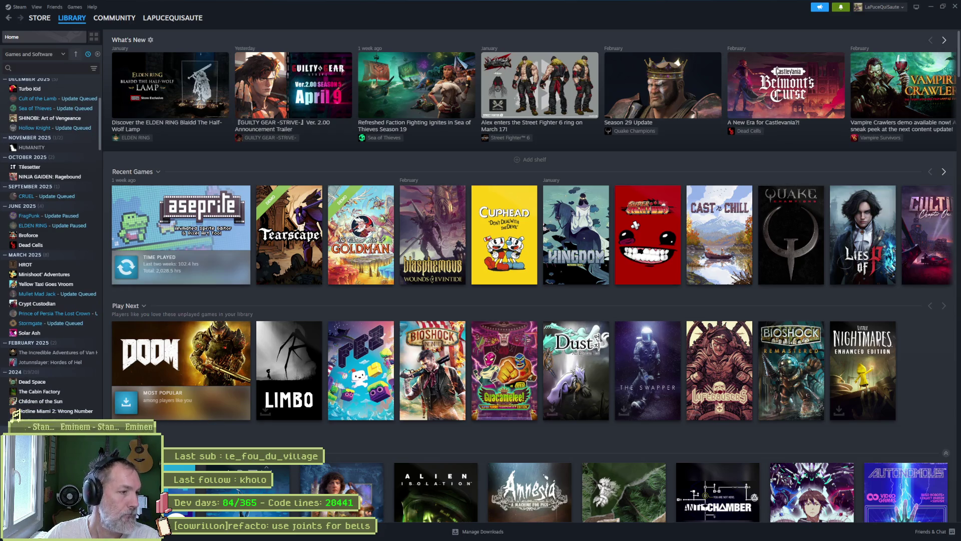
pyautogui.scroll(3, 50, 201)
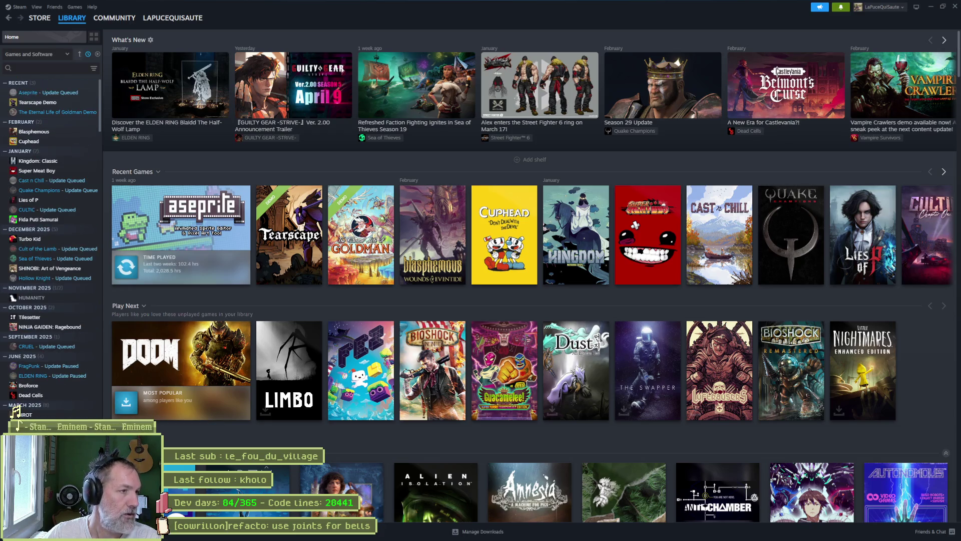
pyautogui.click(98, 54)
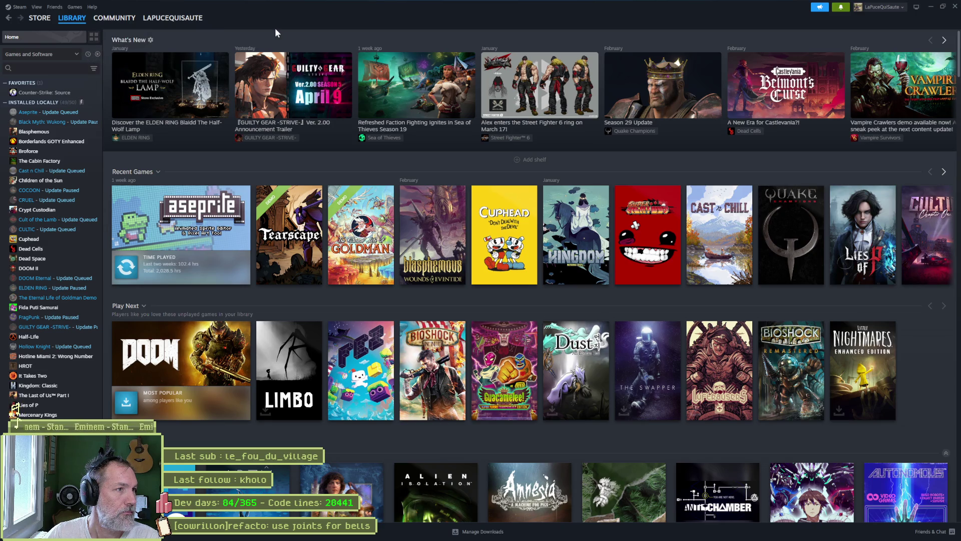
# Close Steam and review the get_children loop and CowrillonBellContainer cast in bells.gd's _ready.
pyautogui.click(952, 7)
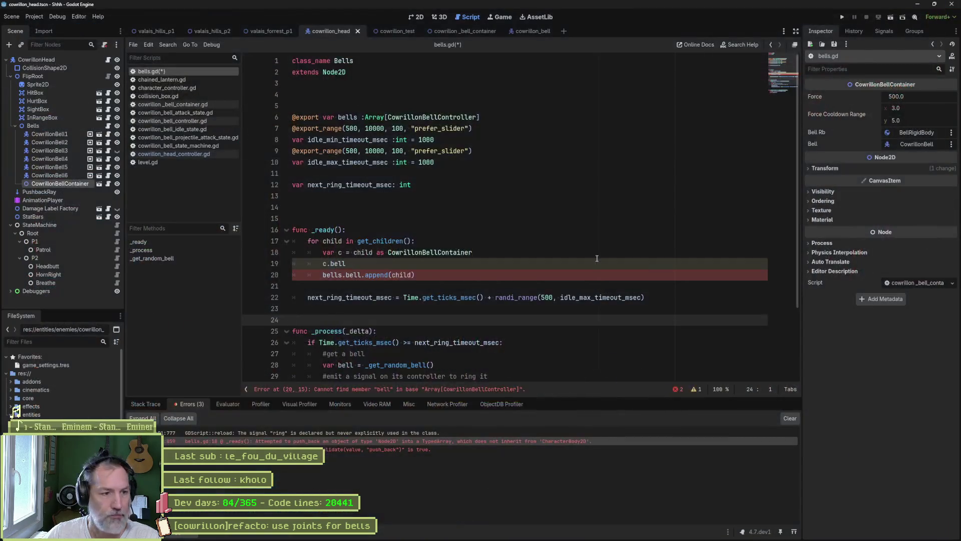
pyautogui.click(597, 258)
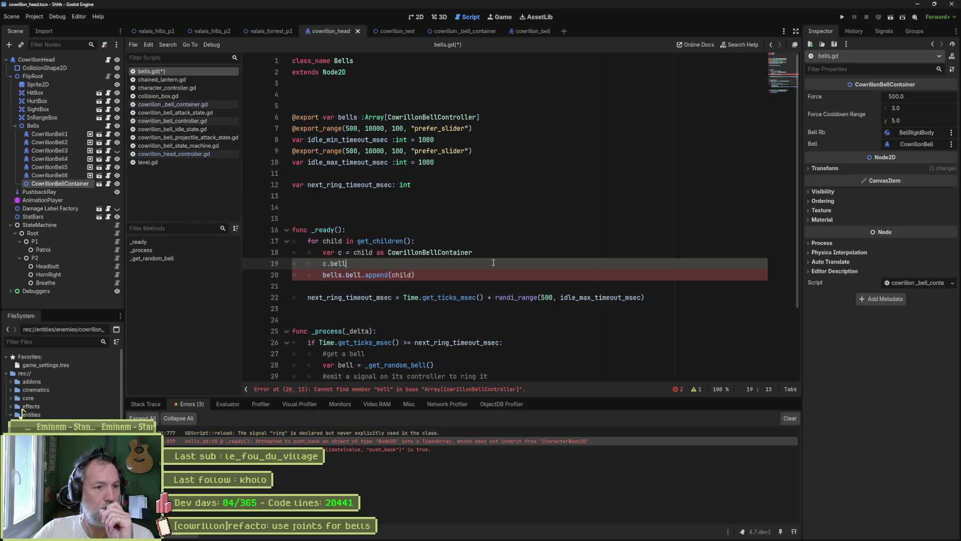
pyautogui.doubleClick(426, 253)
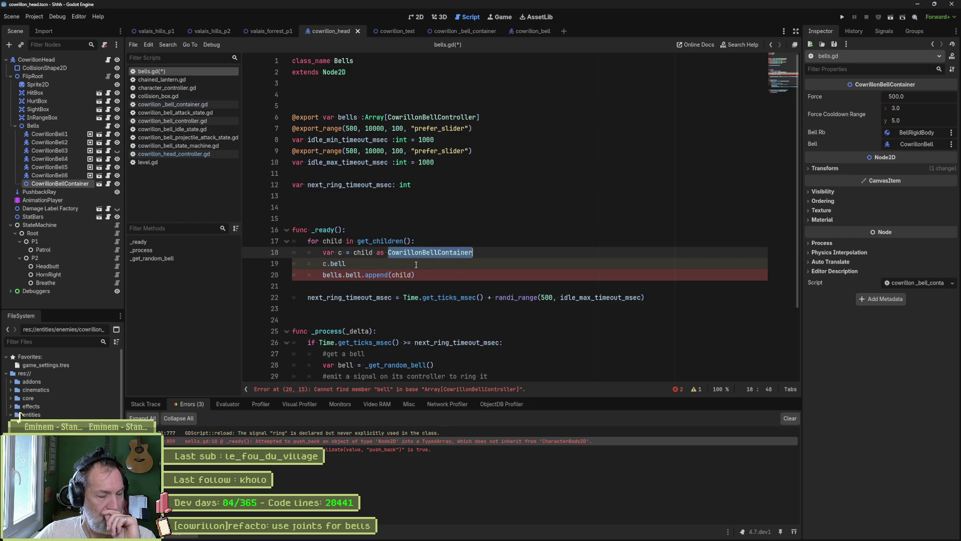
pyautogui.doubleClick(385, 241)
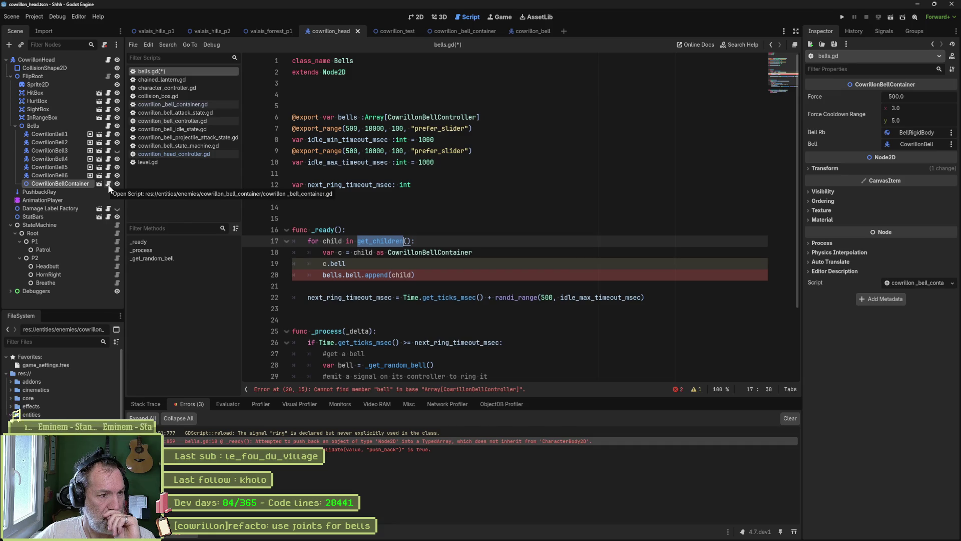
# Change line 20 to bells.append(c.bell), delete the stray c.bell line, save, and run with F6.
pyautogui.doubleClick(353, 275)
pyautogui.press('BackSpace')
pyautogui.press('BackSpace')
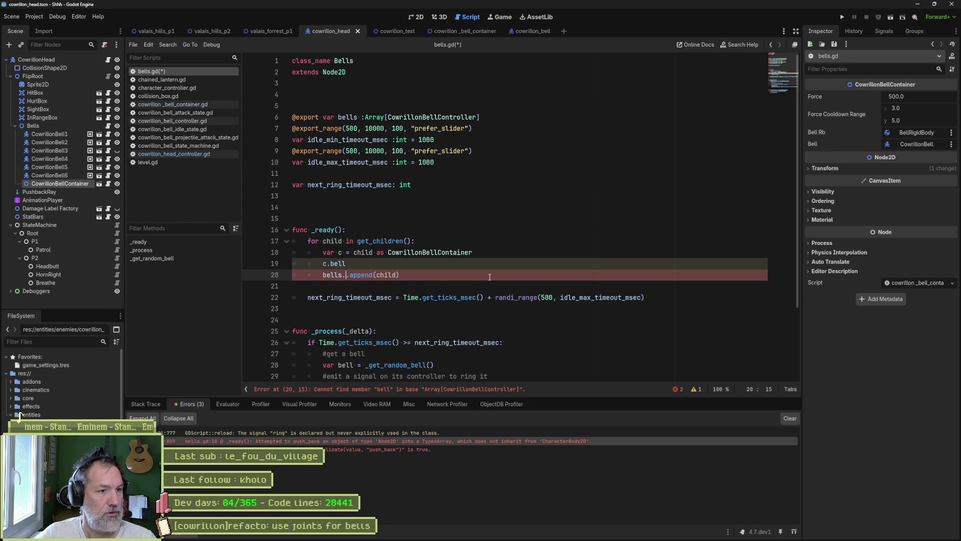
pyautogui.hotkey('ctrl', 'Right')
pyautogui.hotkey('ctrl', 'shift', 'Right')
pyautogui.write('c.bell')
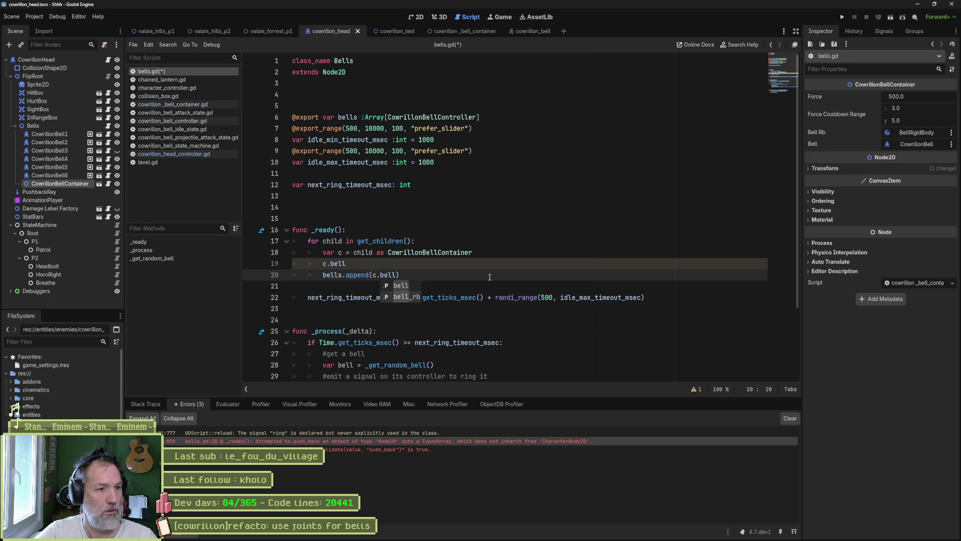
pyautogui.press('Escape')
pyautogui.press('Up')
pyautogui.hotkey('ctrl', 'shift', 'k')
pyautogui.hotkey('ctrl', 's')
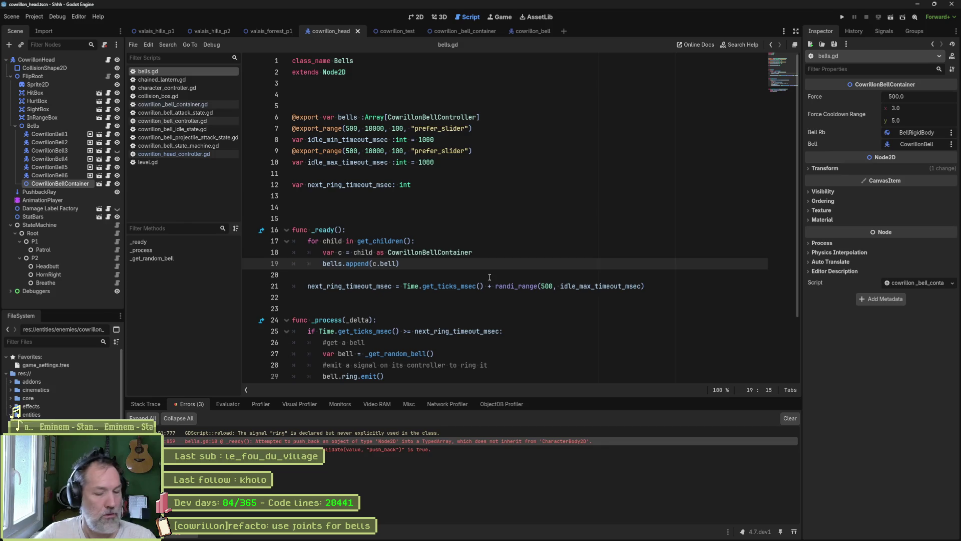
pyautogui.press('F6')
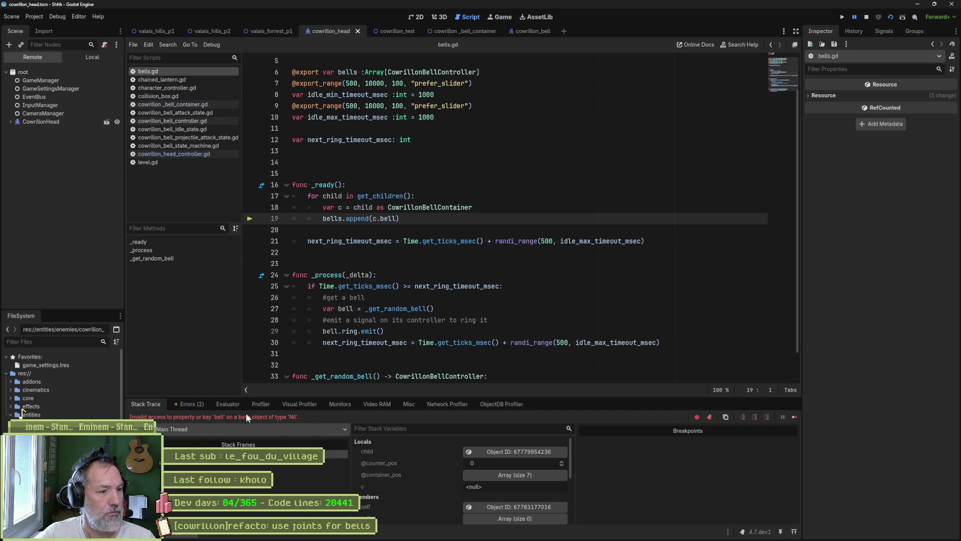
# Check the bells and c values in the debugger, then stop the failed debug session.
pyautogui.moveTo(334, 220)
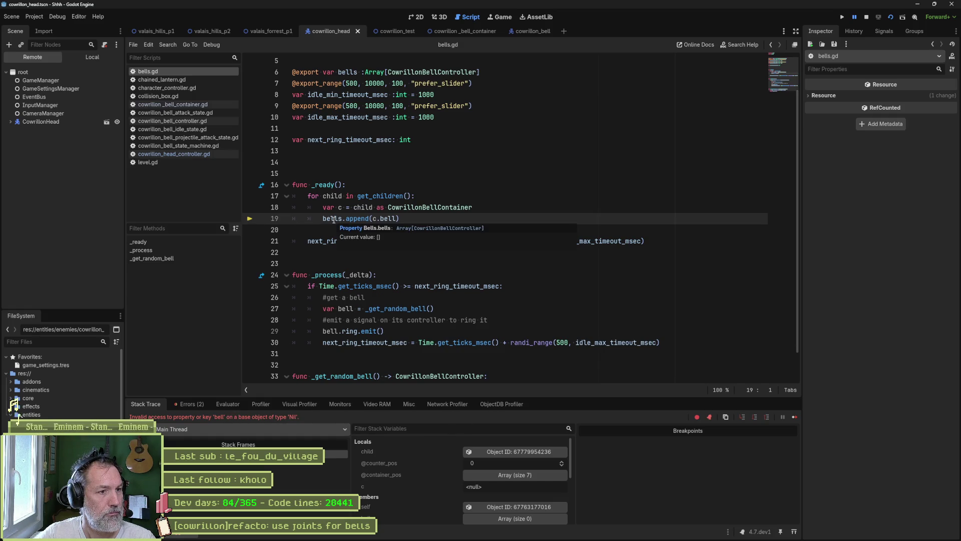
pyautogui.moveTo(375, 220)
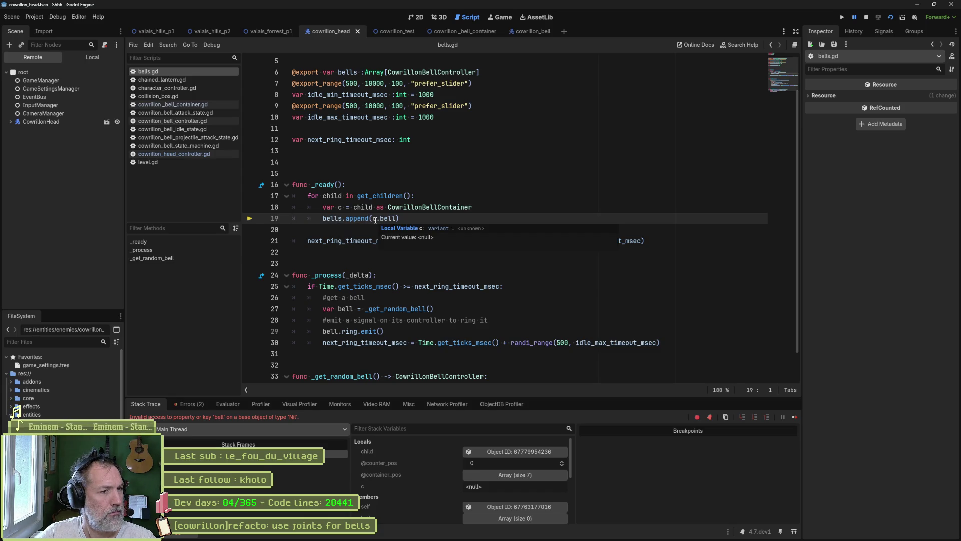
pyautogui.press('F8')
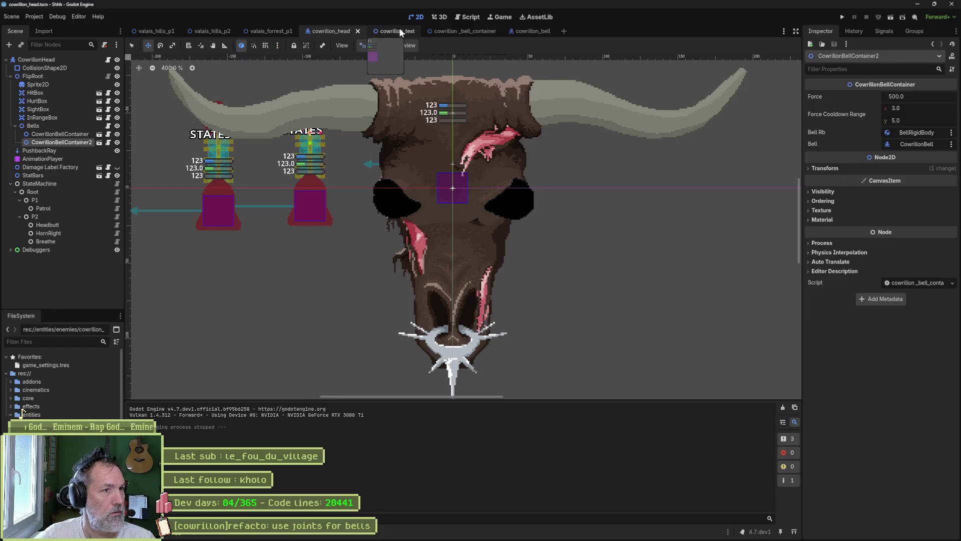
# Play-test cowrillon_test, moving the cat sideways, then stop it and open cowrillon_bell_container.
pyautogui.click(398, 31)
pyautogui.press('F6')
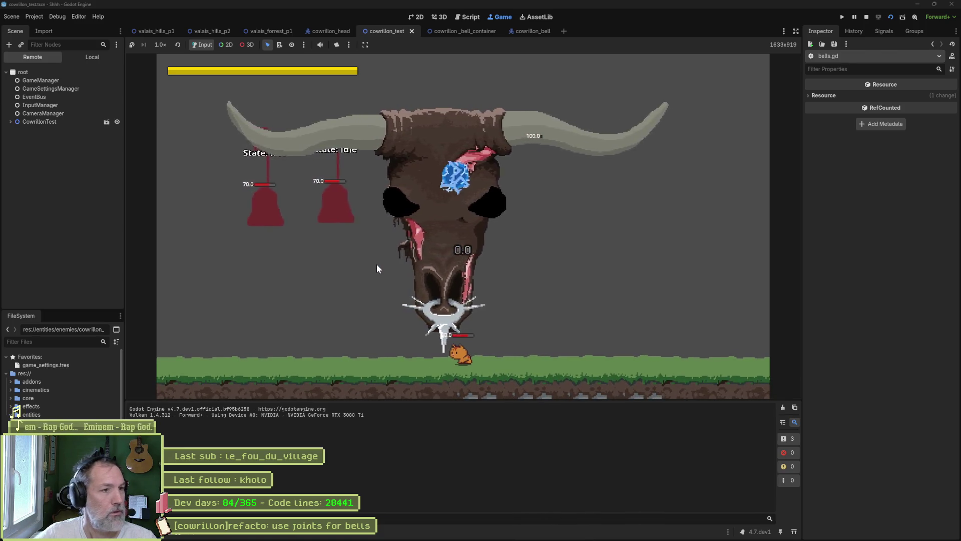
pyautogui.press('a')
pyautogui.press('F8')
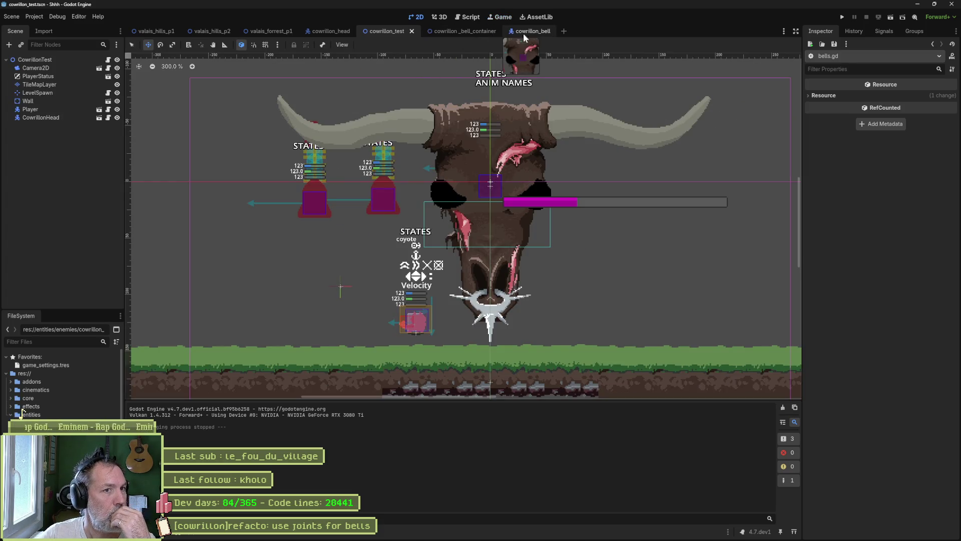
pyautogui.click(463, 35)
# Turn on Visible Collision Shapes in the Debug menu.
pyautogui.scroll(-3, 426, 251)
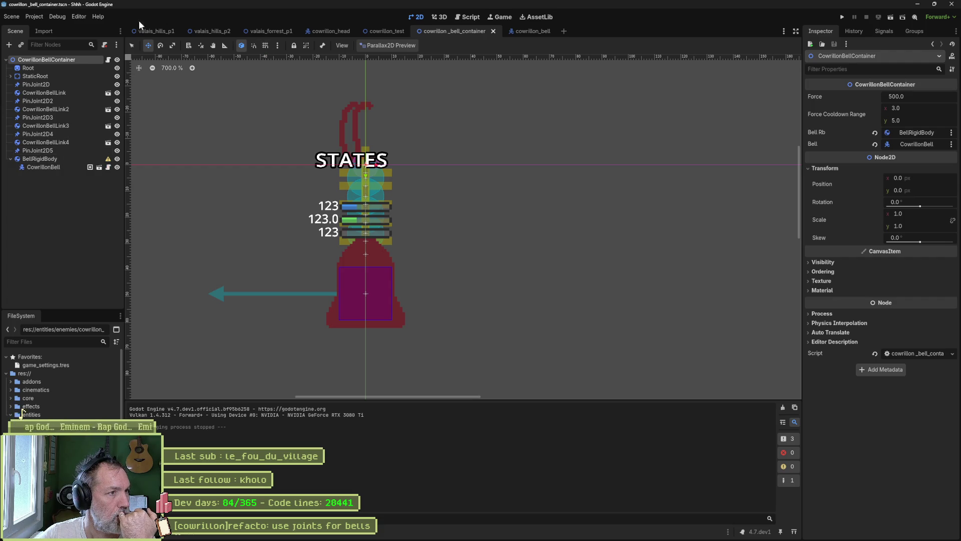
pyautogui.click(58, 17)
pyautogui.click(63, 48)
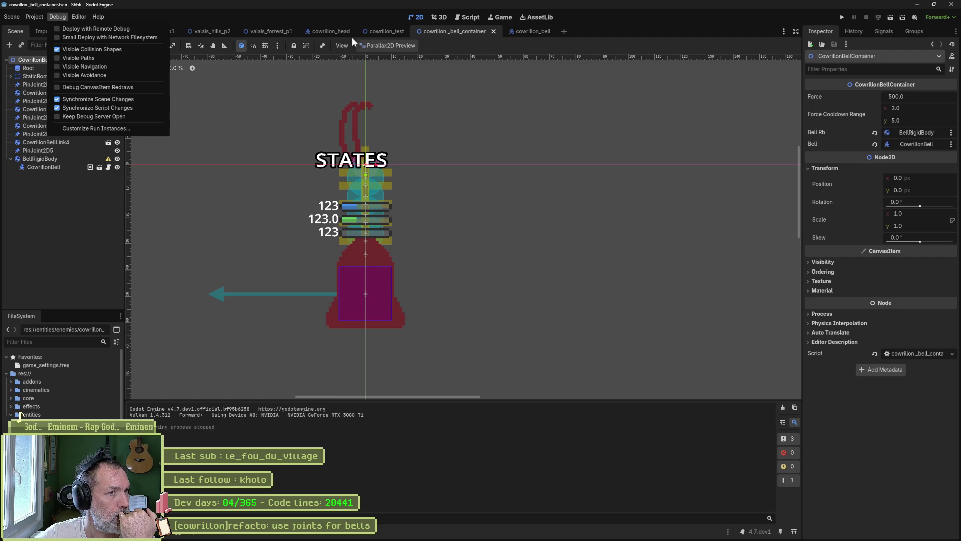
pyautogui.press('Escape')
# Run the cowrillon_test scene to view the collision shapes, then stop it.
pyautogui.click(386, 31)
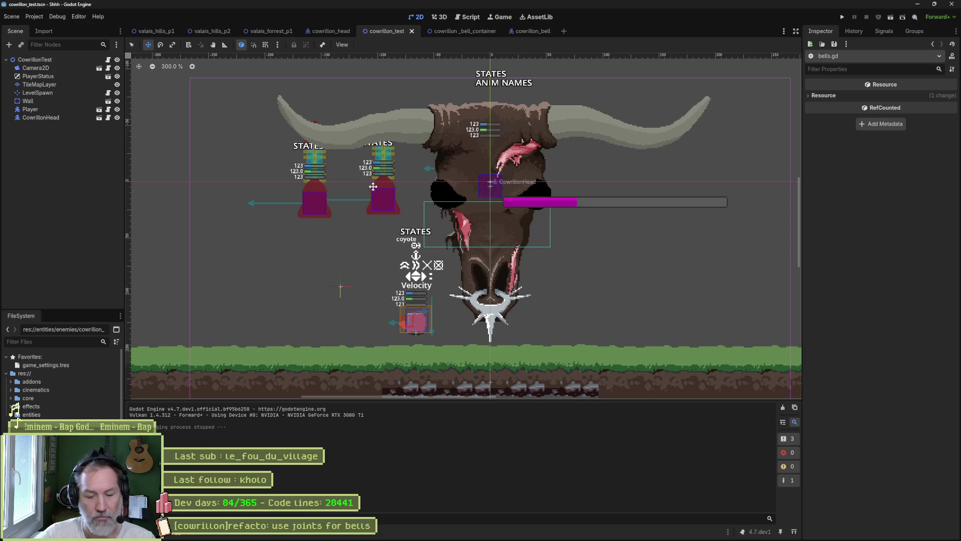
pyautogui.press('F6')
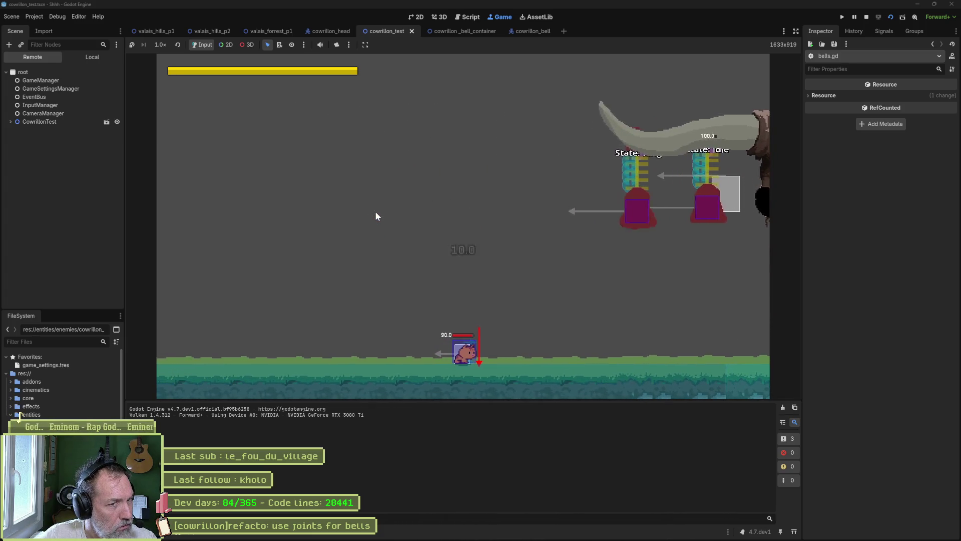
pyautogui.press('F8')
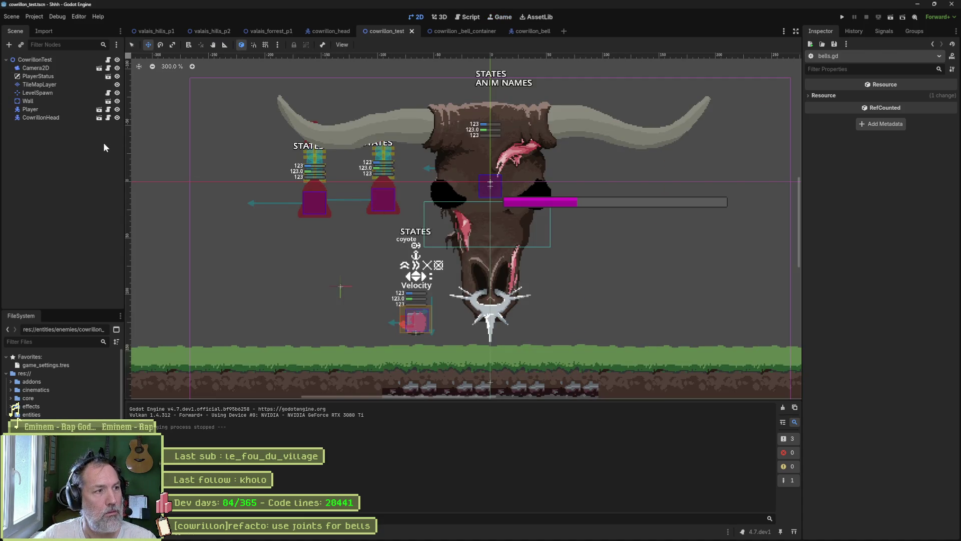
# In cowrillon_bell_container, turn on PinJoint2D5's motor at target velocity 22.6, then save and run.
pyautogui.click(452, 33)
pyautogui.click(53, 157)
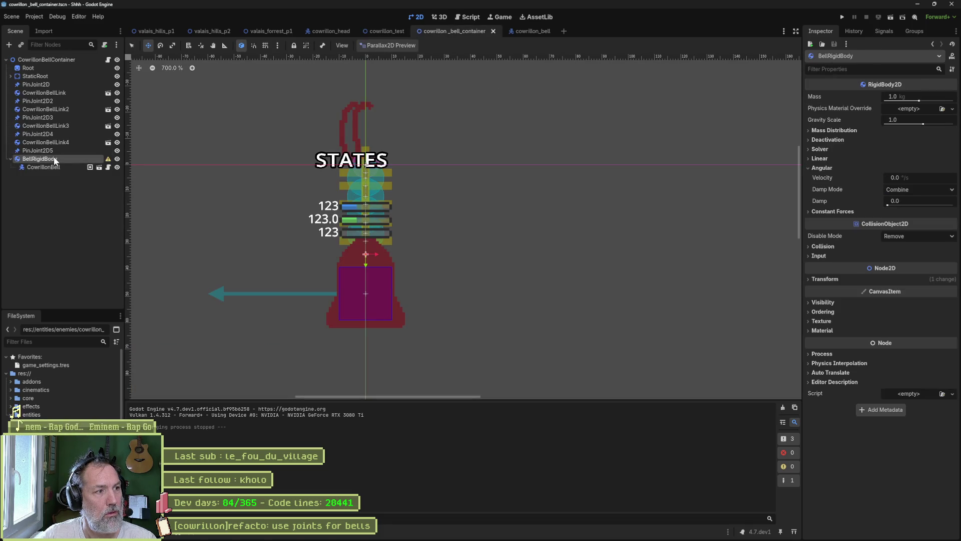
pyautogui.click(59, 168)
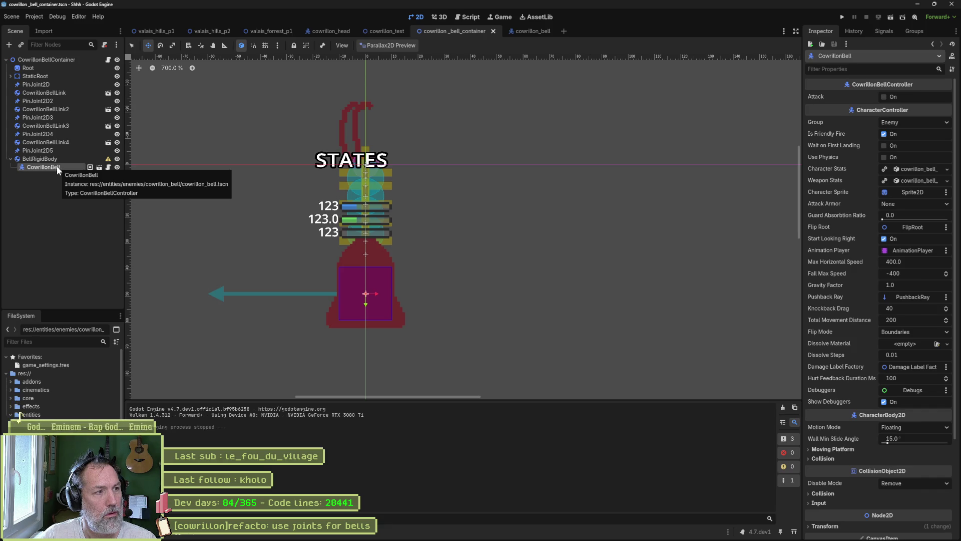
pyautogui.click(55, 159)
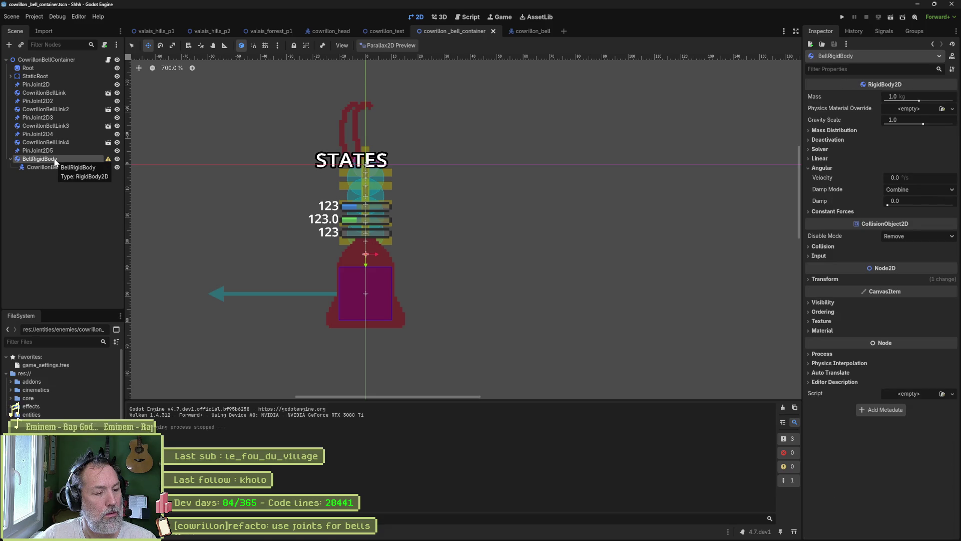
pyautogui.click(53, 150)
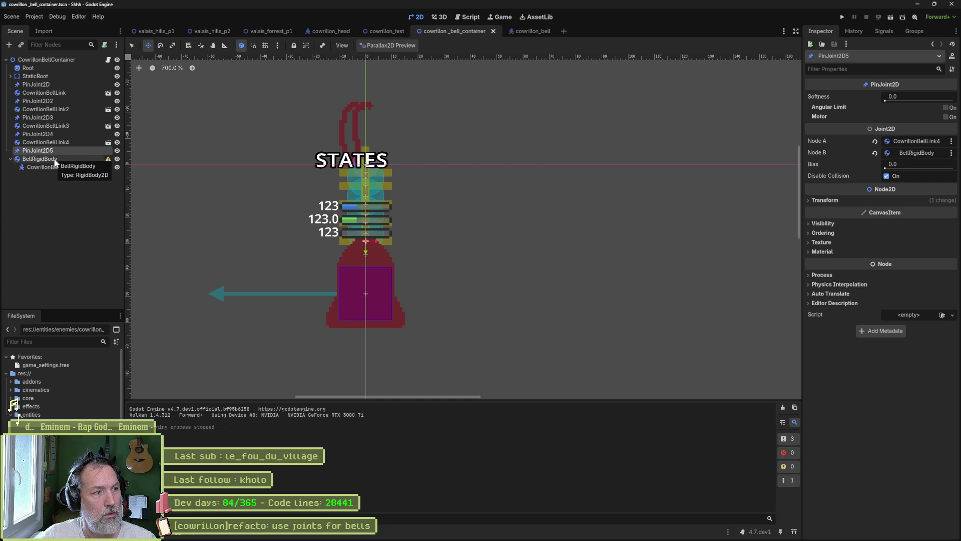
pyautogui.click(946, 116)
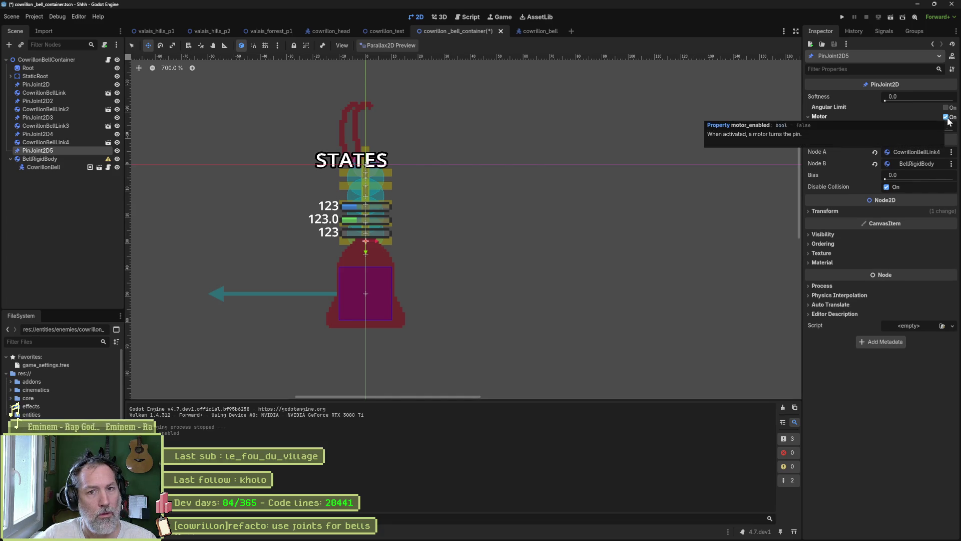
pyautogui.moveTo(923, 128); pyautogui.dragTo(925, 131)
pyautogui.press('F5')
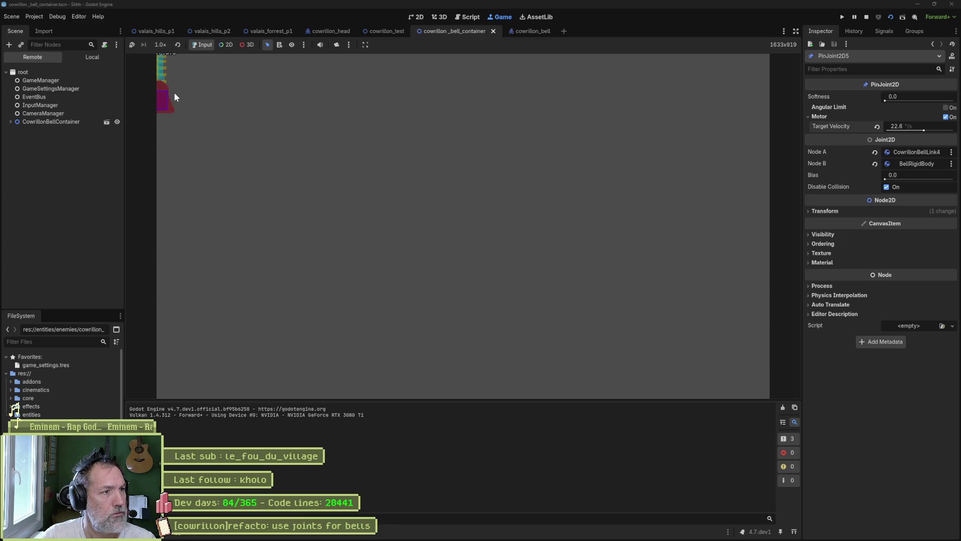
# Stop the bell test, run and stop cowrillon_test again, then switch to cowrillon_head.
pyautogui.press('F8')
pyautogui.press('F6')
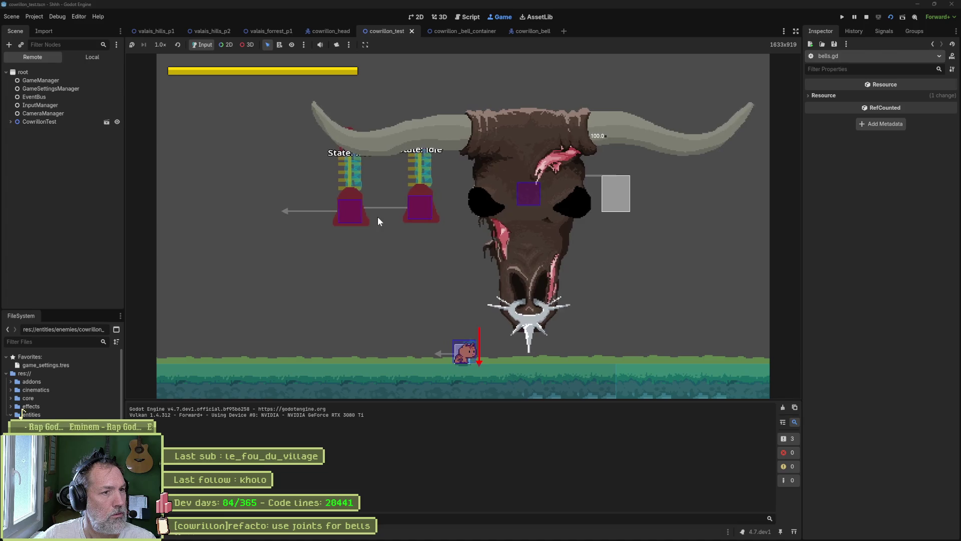
pyautogui.press('F8')
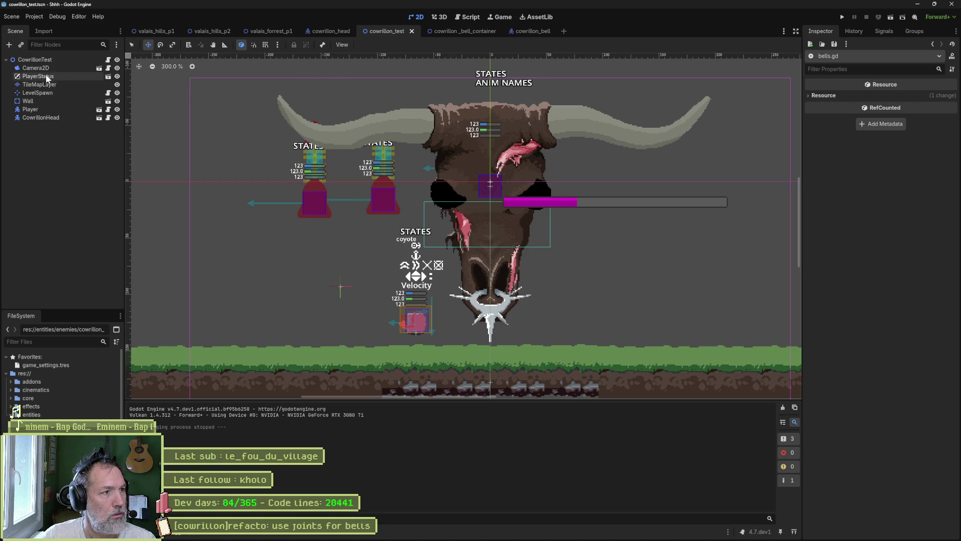
pyautogui.click(99, 118)
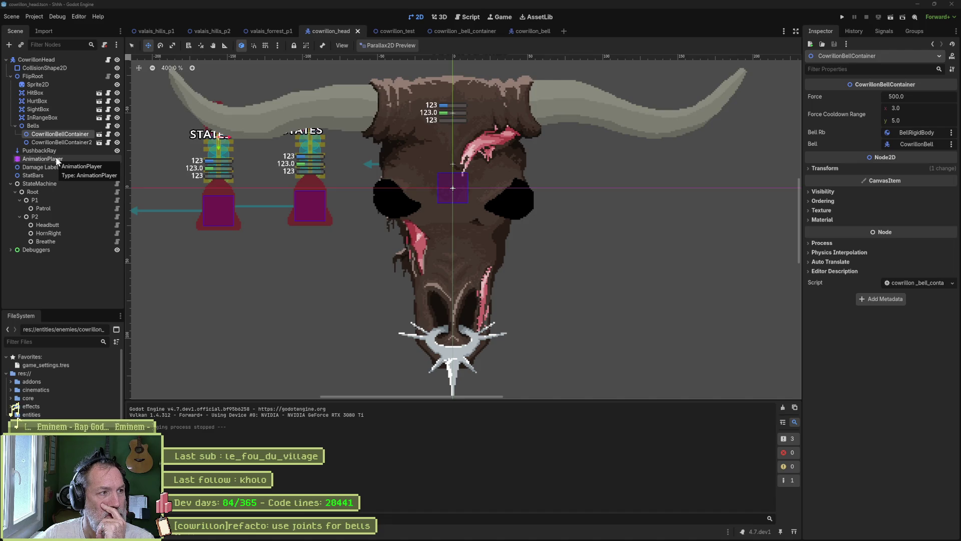
# From cowrillon_bell_container, open CowrillonBell in the editor and select its AnimationPlayer.
pyautogui.click(99, 134)
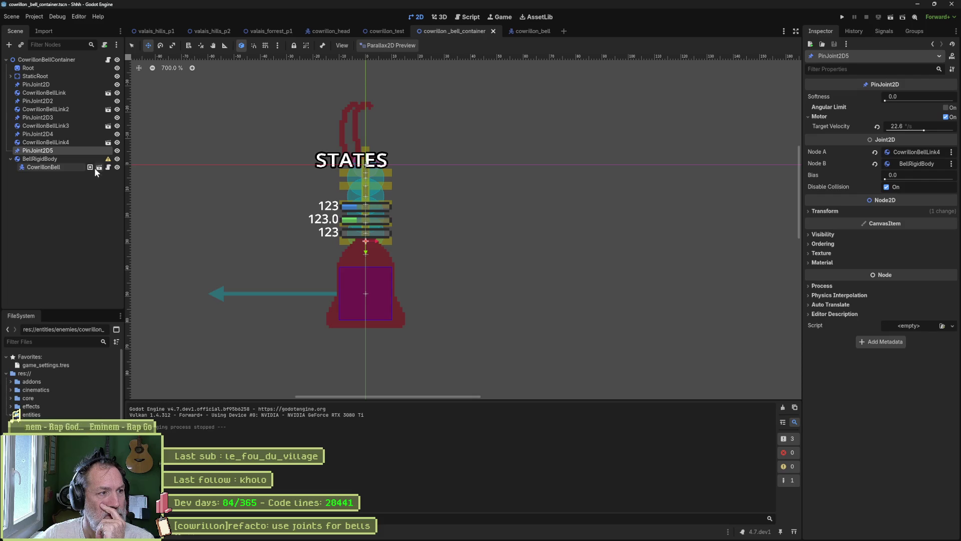
pyautogui.click(100, 166)
pyautogui.click(74, 134)
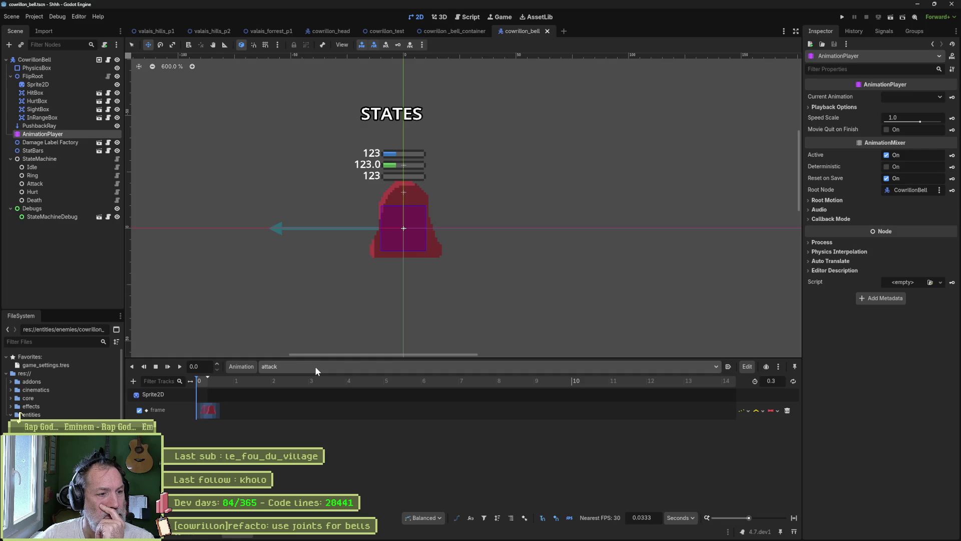
# Preview the bell's idle and ring animations.
pyautogui.click(316, 367)
pyautogui.click(319, 391)
pyautogui.click(319, 367)
pyautogui.click(310, 401)
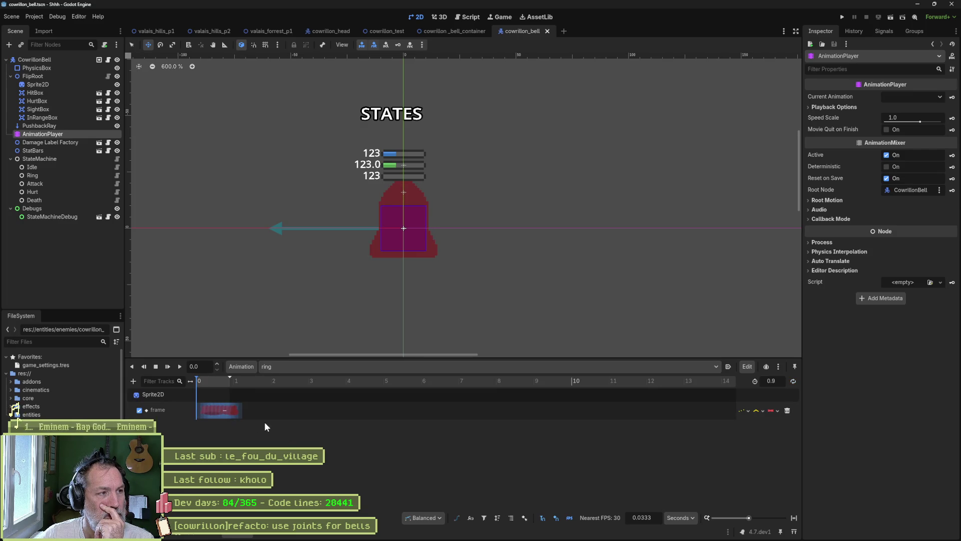
# Open the Idle state script and select lines 15–17 of enter_state.
pyautogui.click(117, 167)
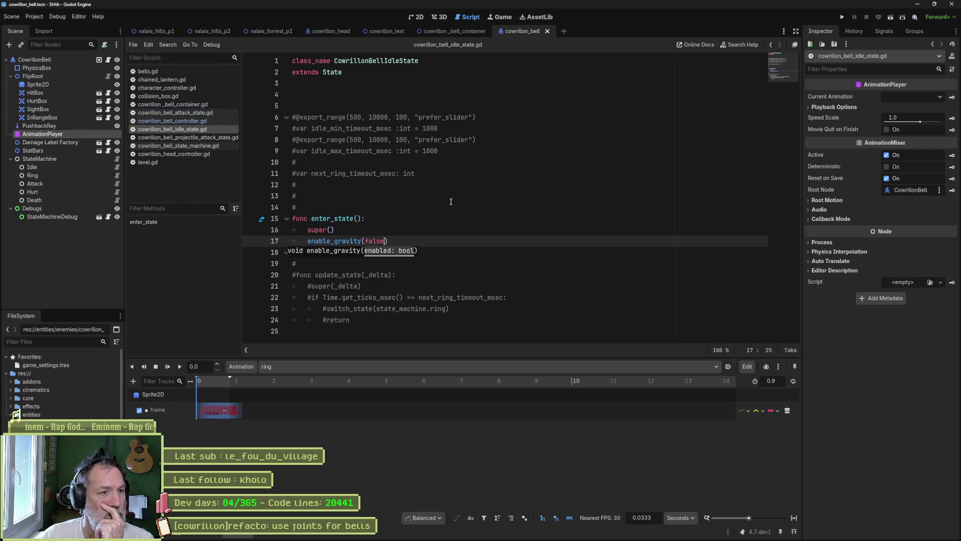
pyautogui.click(420, 200)
pyautogui.click(363, 218)
pyautogui.hotkey('shift', 'Down')
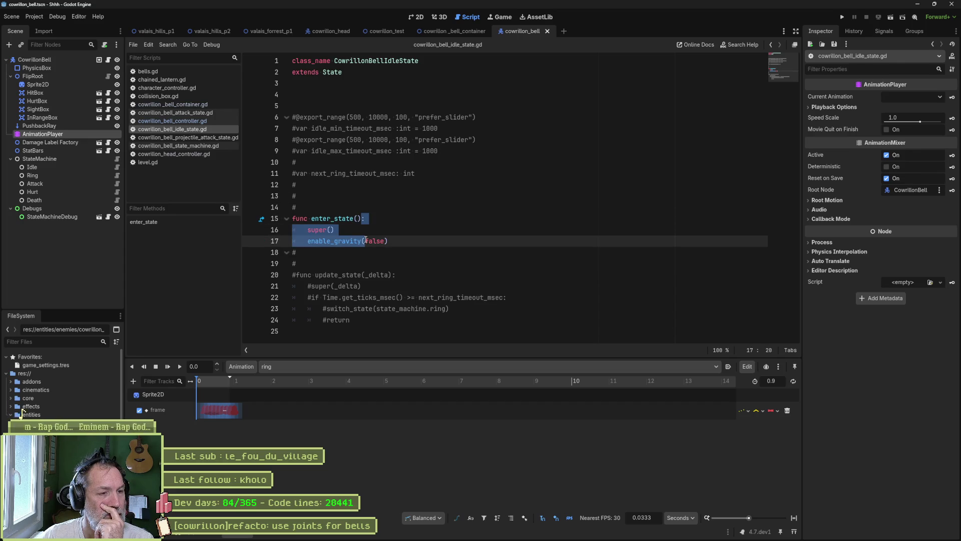
pyautogui.hotkey('shift', 'Down')
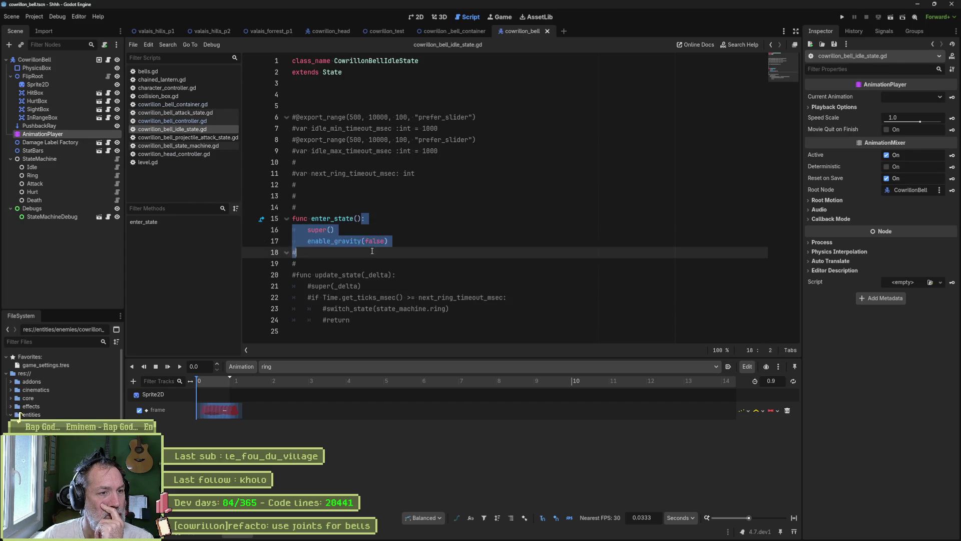
pyautogui.click(377, 217)
pyautogui.hotkey('shift', 'Down')
pyautogui.hotkey('shift', 'Down')
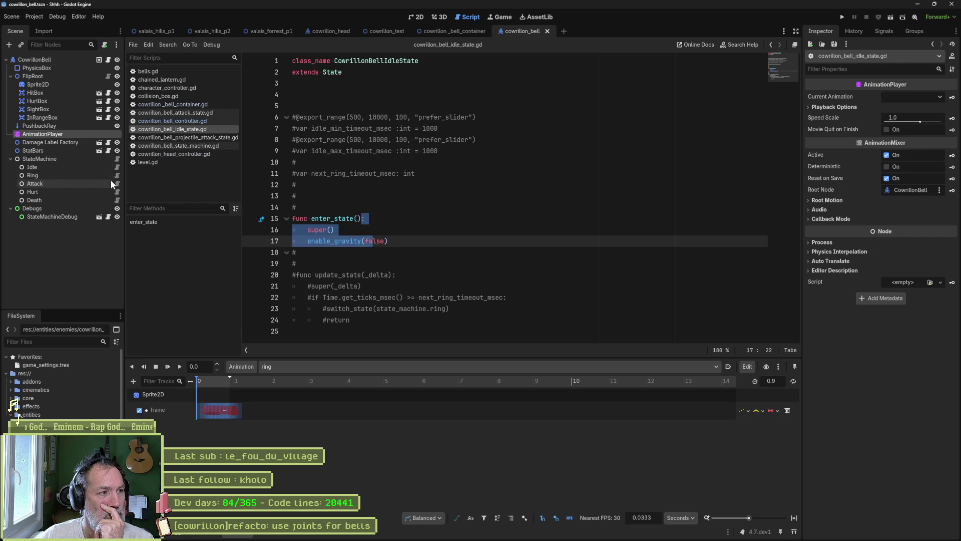
# Review the Ring and Attack state scripts, then go back to cowrillon_bell_container in 2D.
pyautogui.click(118, 175)
pyautogui.press('Down')
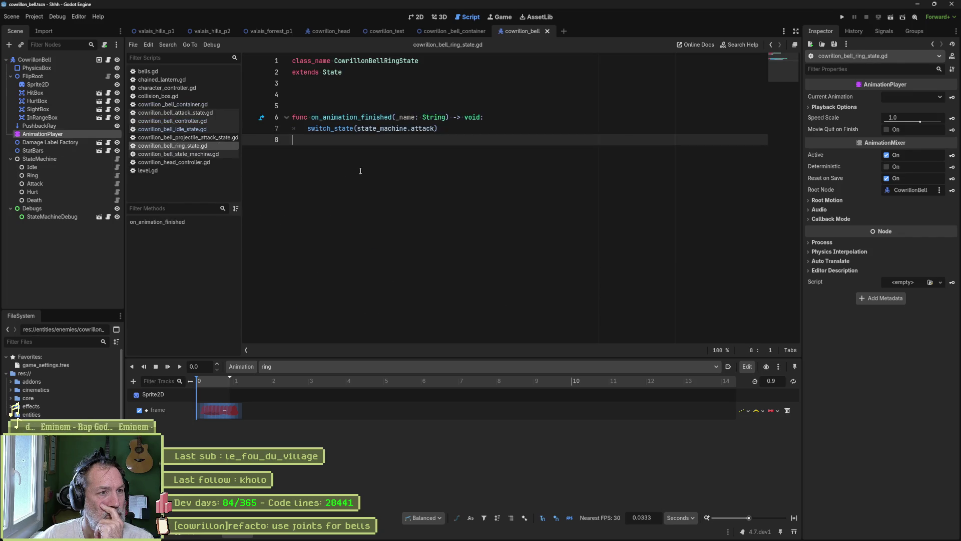
pyautogui.click(116, 184)
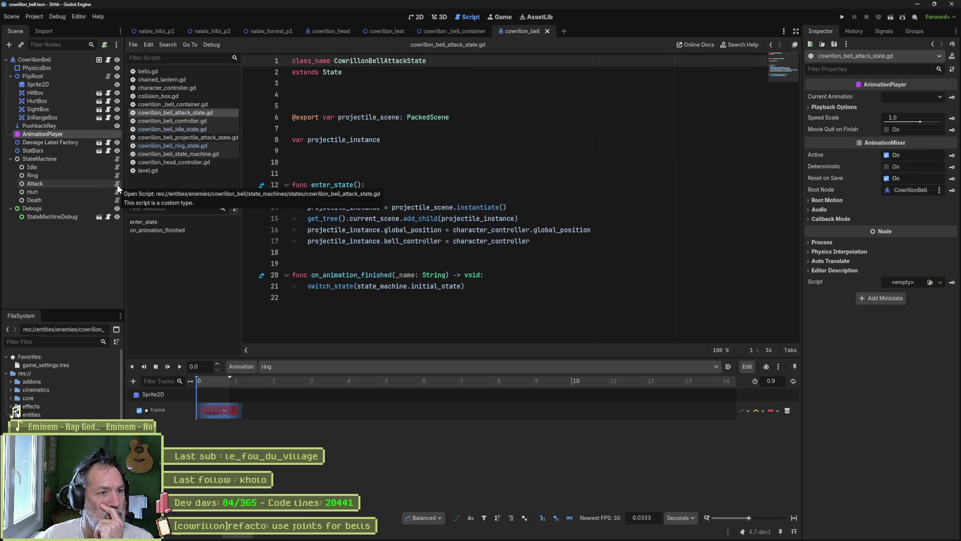
pyautogui.moveTo(308, 230); pyautogui.dragTo(591, 230)
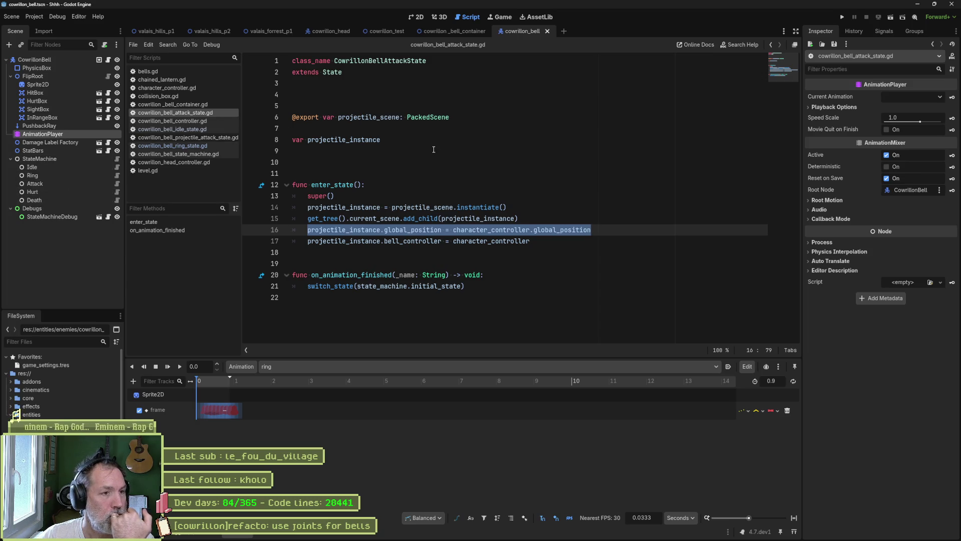
pyautogui.click(448, 32)
pyautogui.click(420, 17)
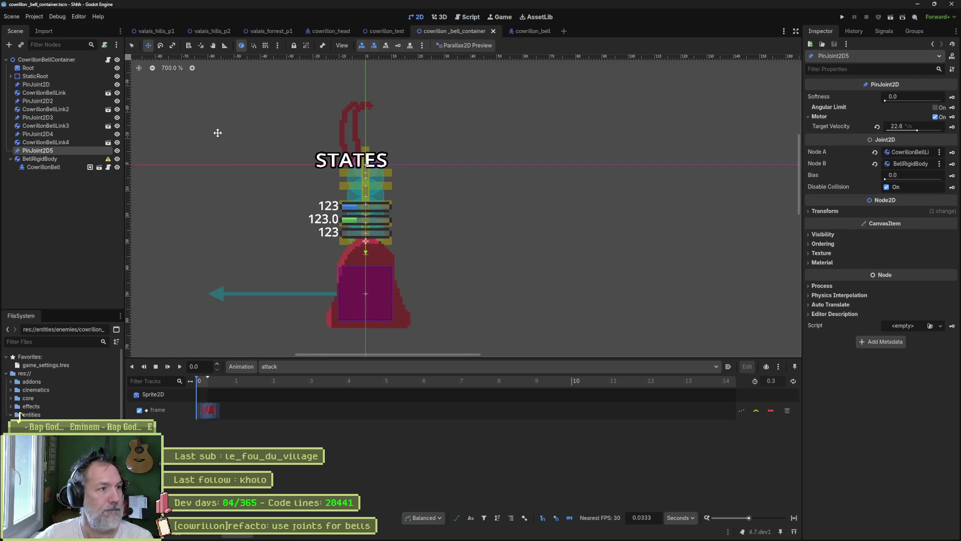
pyautogui.click(46, 60)
pyautogui.moveTo(499, 235); pyautogui.dragTo(665, 299)
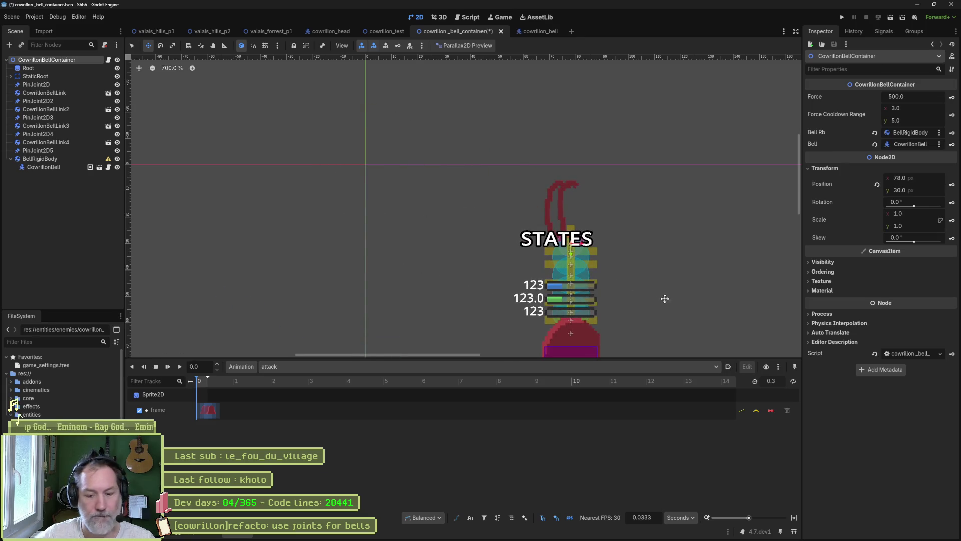
pyautogui.press('F5')
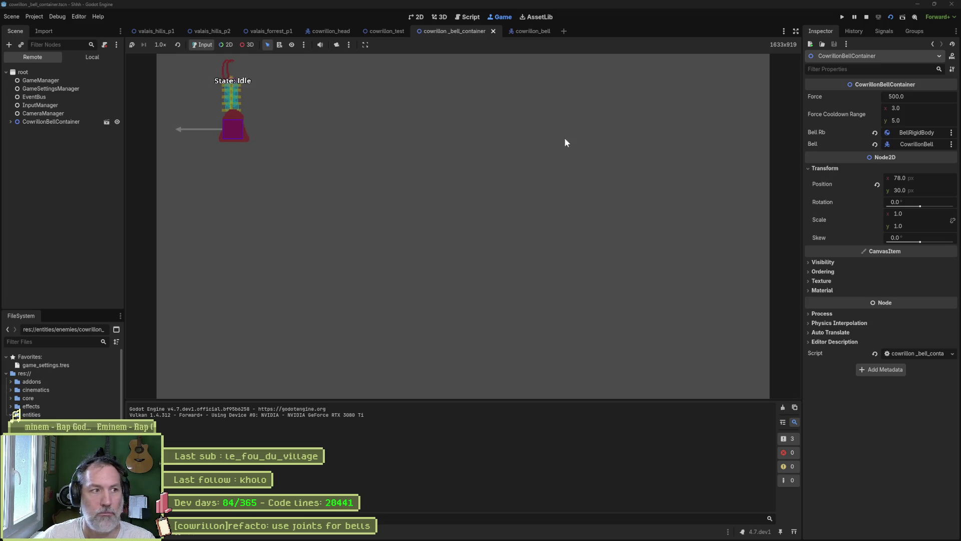
pyautogui.click(12, 123)
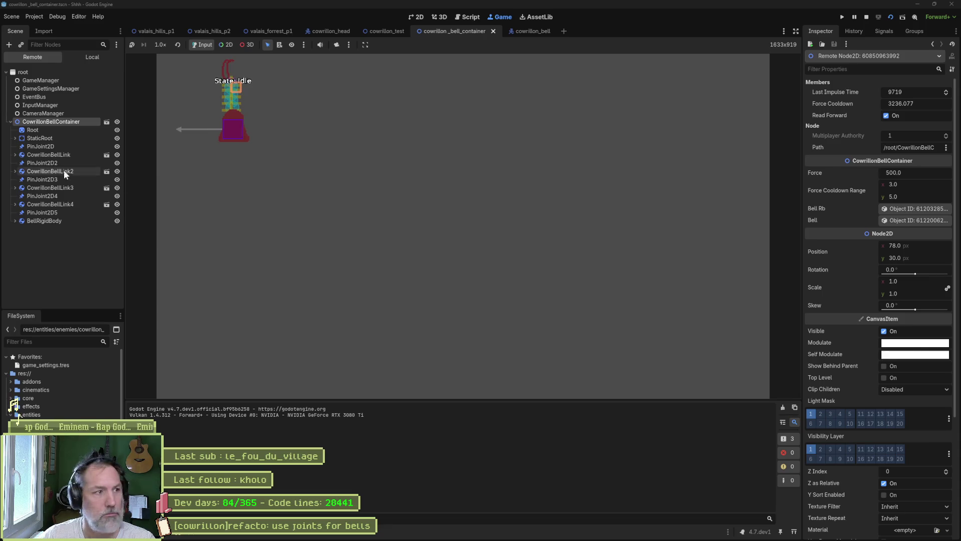
pyautogui.click(58, 221)
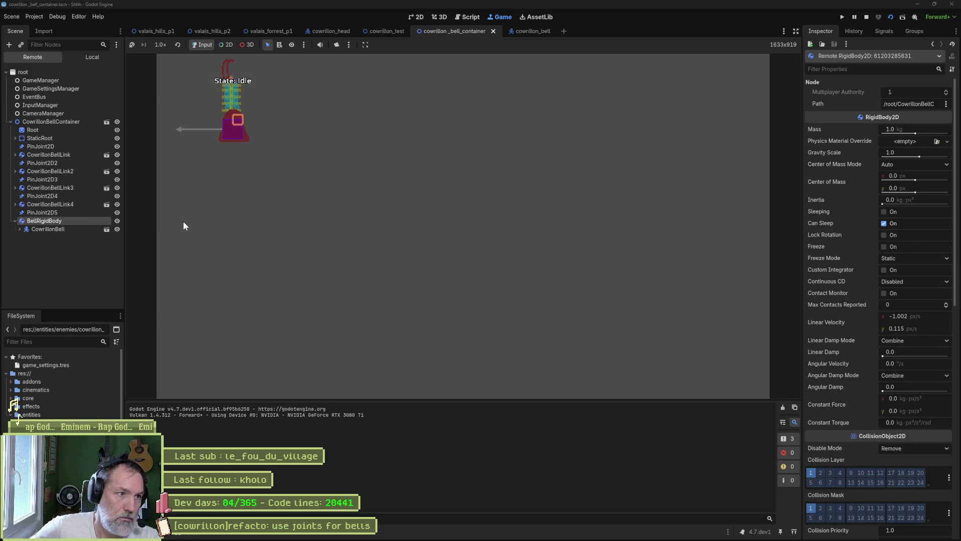
pyautogui.click(55, 227)
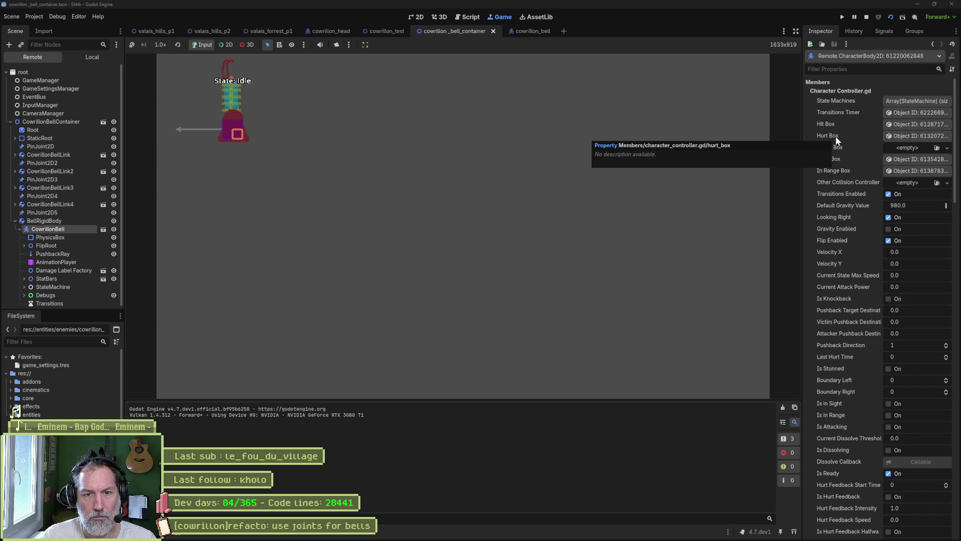
pyautogui.scroll(-3, 836, 136)
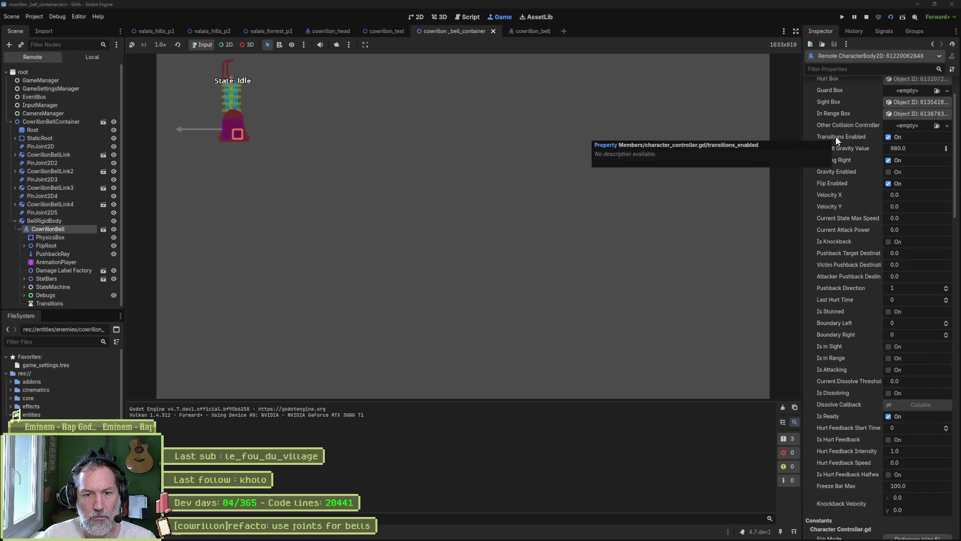
pyautogui.scroll(-9, 836, 136)
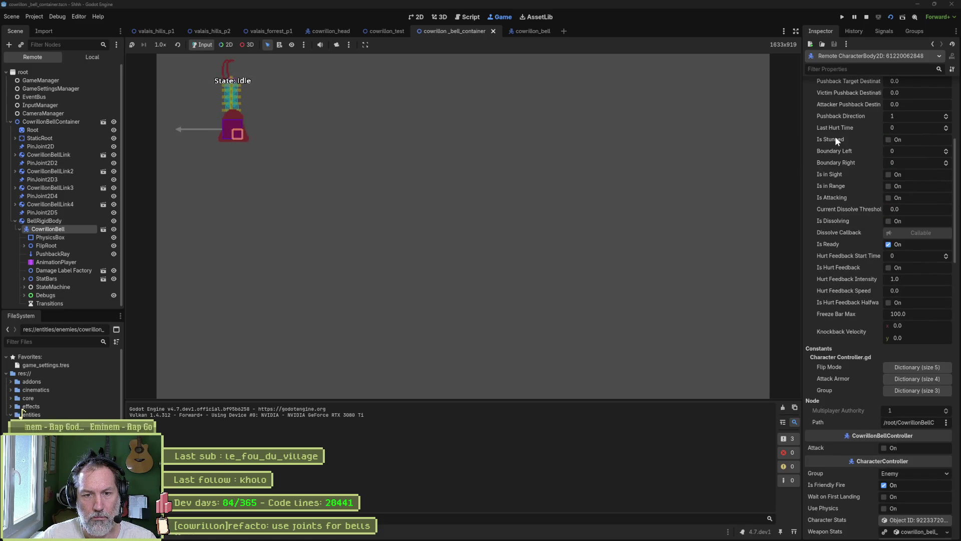
pyautogui.scroll(-12, 834, 136)
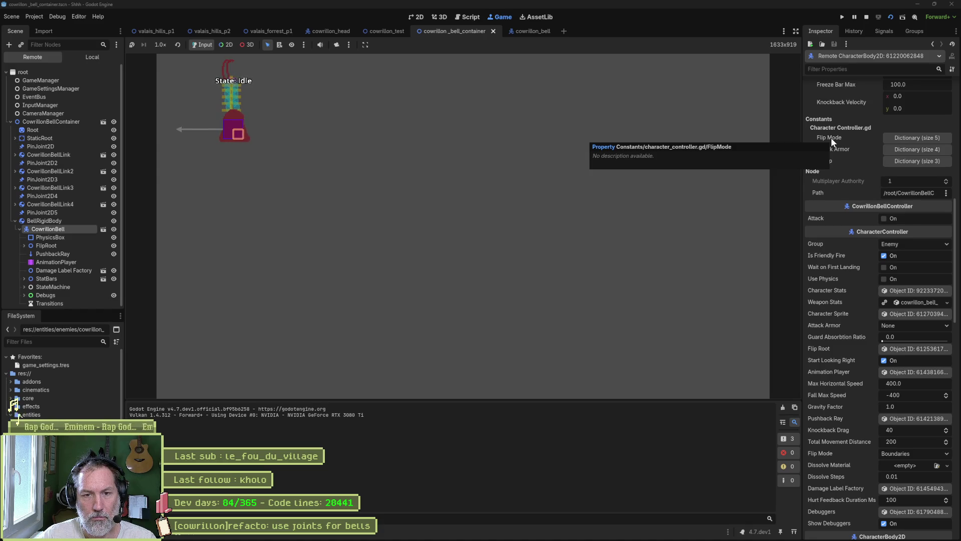
pyautogui.scroll(-3, 831, 137)
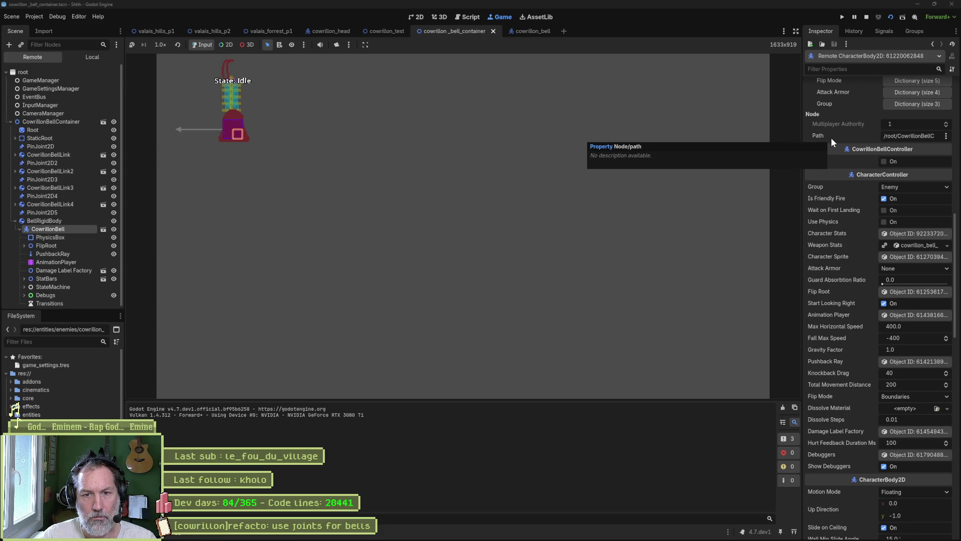
pyautogui.scroll(-3, 830, 139)
pyautogui.scroll(-3, 830, 139)
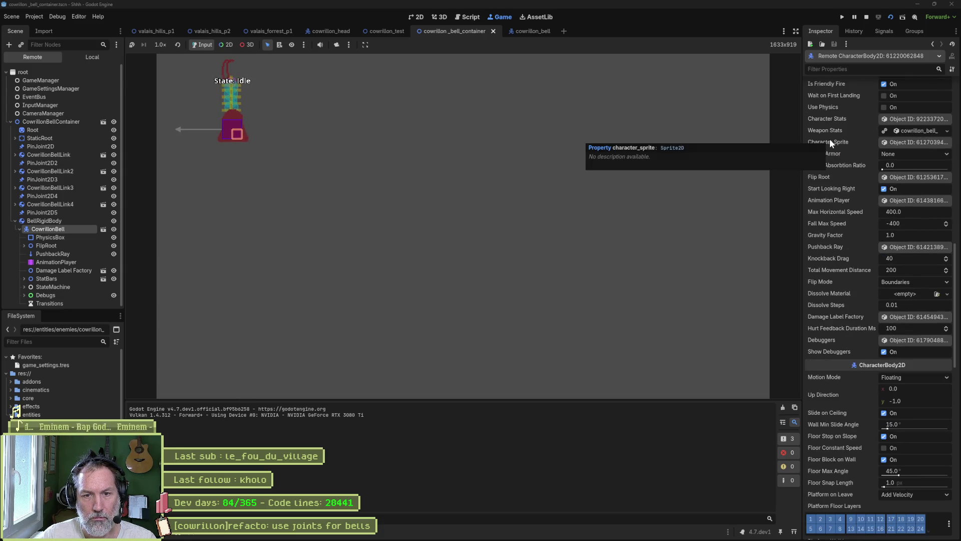
pyautogui.scroll(-9, 830, 139)
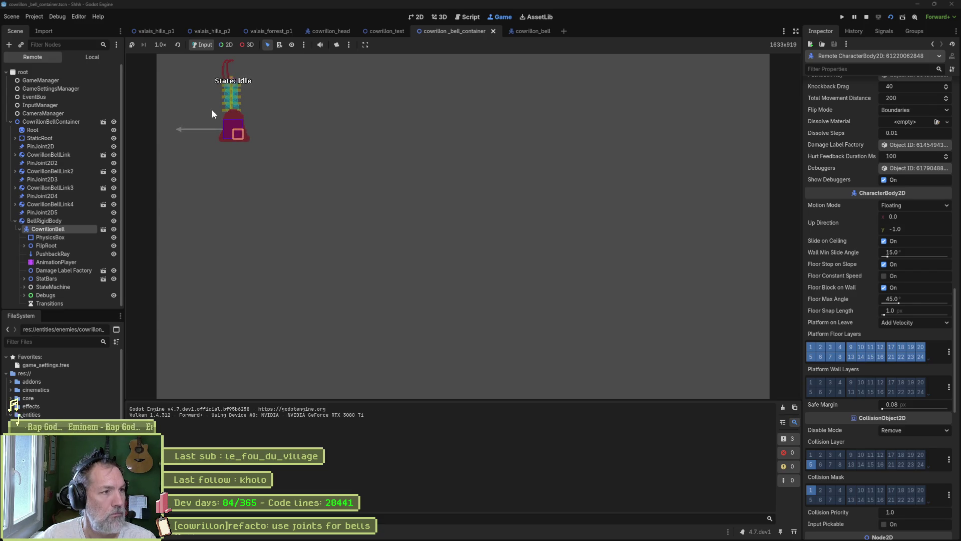
pyautogui.click(43, 221)
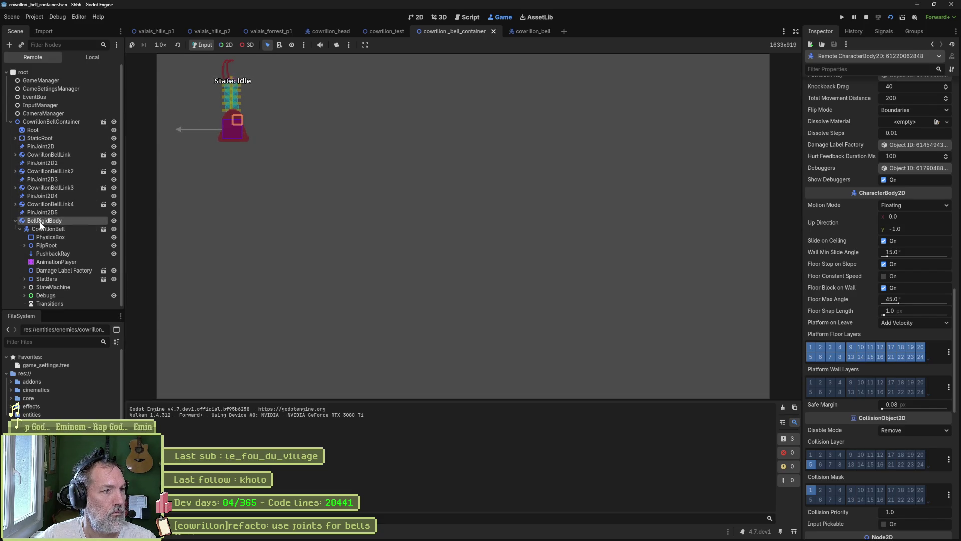
# Drag the live CowrillonBellContainer's Position x right and left to swing the bell, then return to 2D.
pyautogui.click(68, 122)
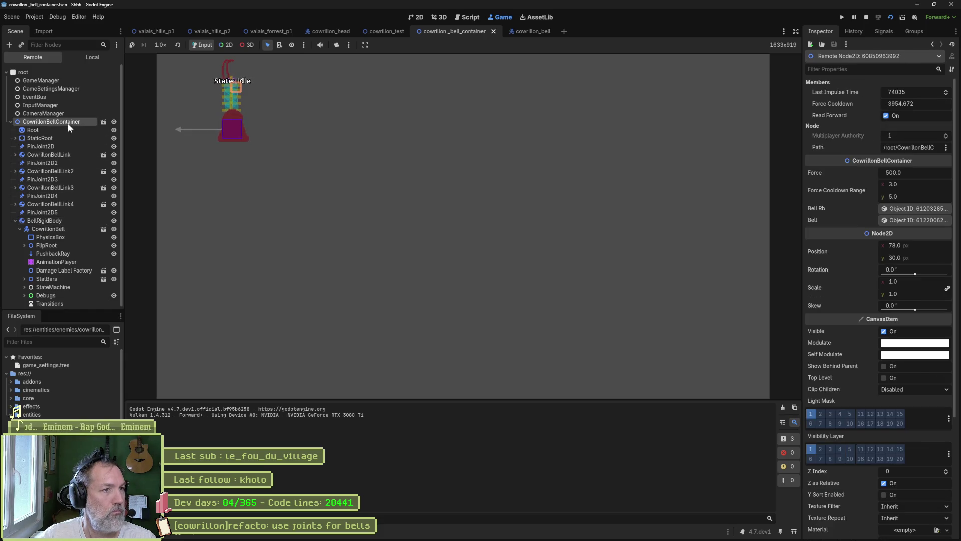
pyautogui.moveTo(930, 245); pyautogui.dragTo(941, 245)
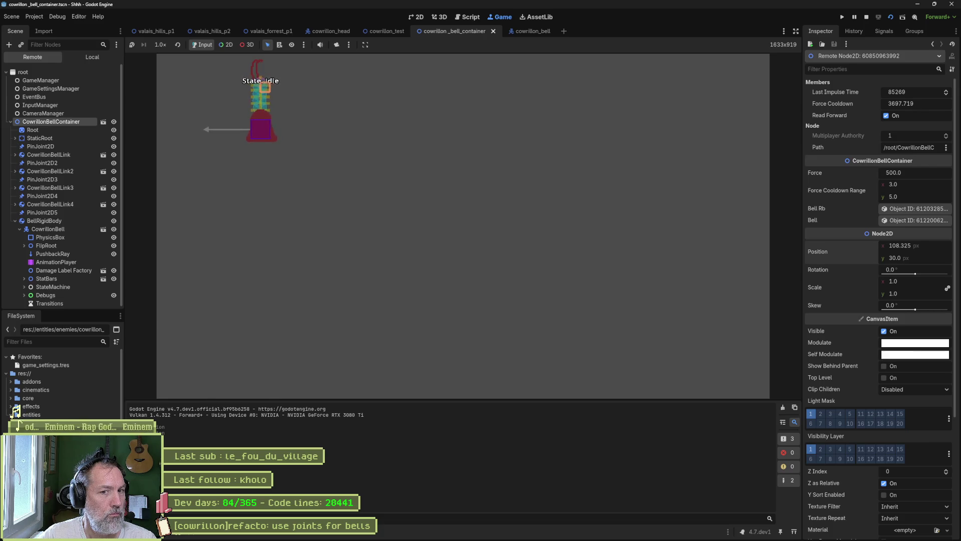
pyautogui.moveTo(916, 245)
pyautogui.mouseDown()
pyautogui.moveTo(896, 246)
pyautogui.moveTo(906, 245)
pyautogui.mouseUp()
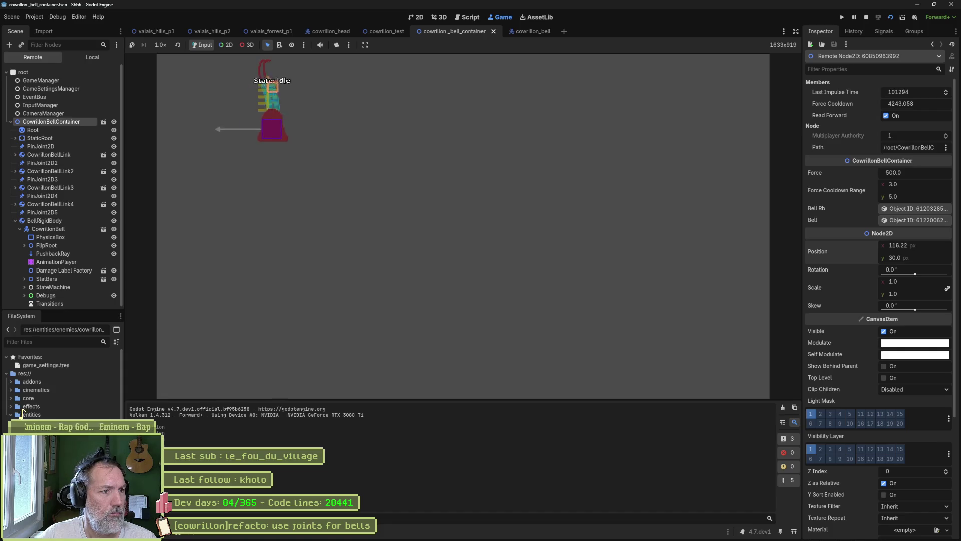
pyautogui.click(473, 31)
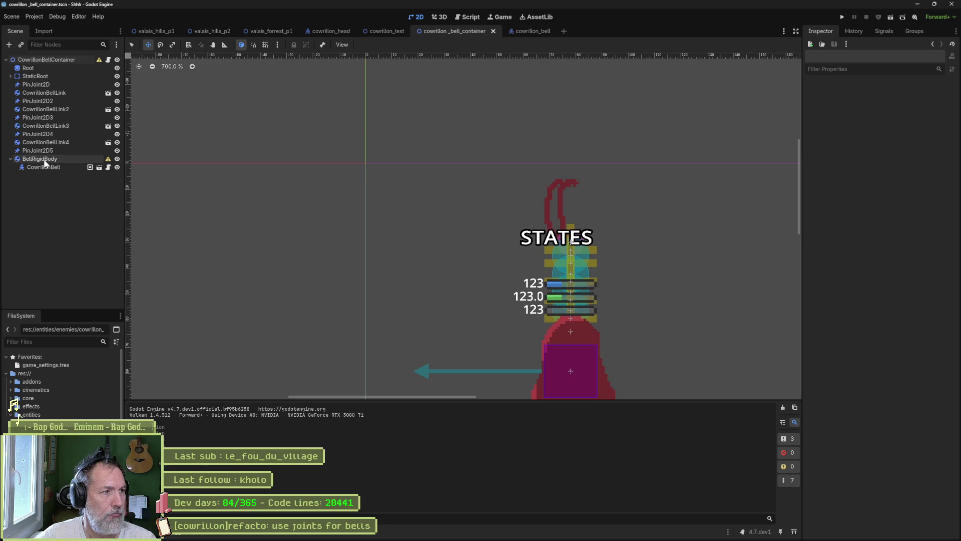
# Move BellRigidBody 4 px lower beneath its chain.
pyautogui.click(43, 159)
pyautogui.scroll(5, 441, 151)
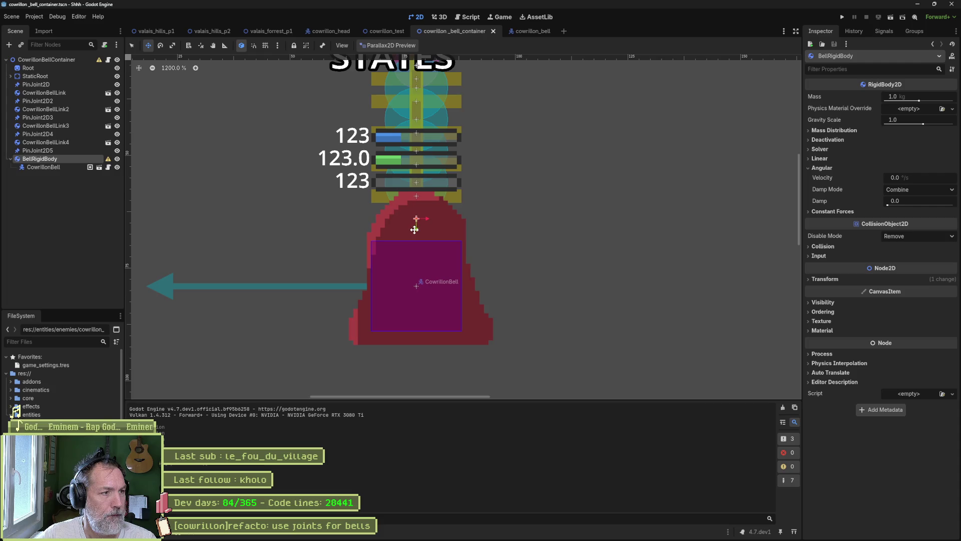
pyautogui.moveTo(415, 229); pyautogui.dragTo(414, 248)
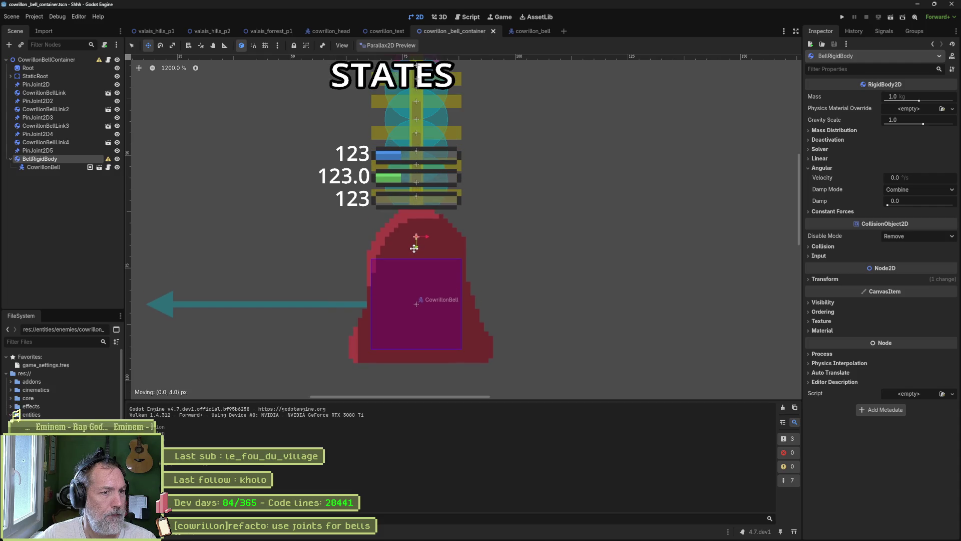
# Run the bell scene, tilt the live container's Rotation to test the chain, then stop.
pyautogui.press('F6')
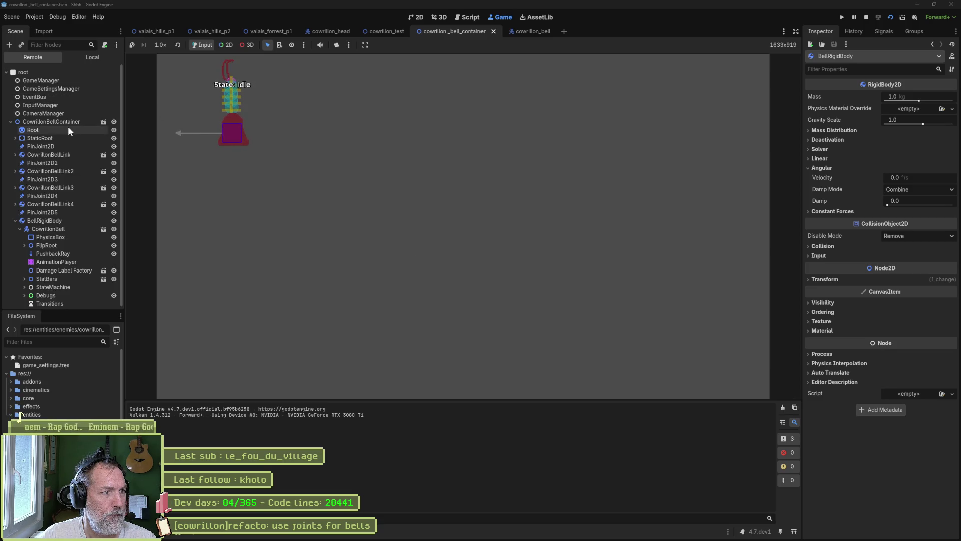
pyautogui.click(65, 122)
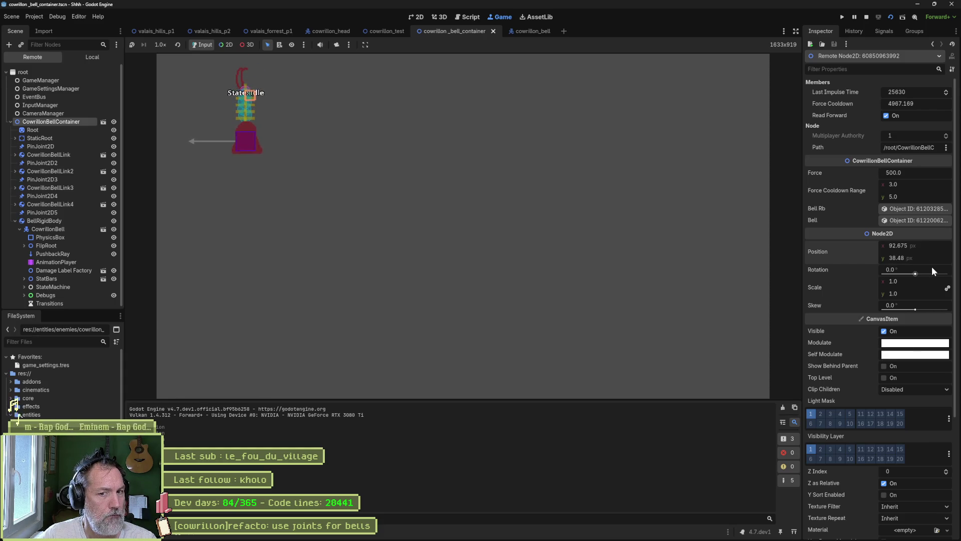
pyautogui.moveTo(914, 275)
pyautogui.mouseDown()
pyautogui.moveTo(900, 274)
pyautogui.moveTo(913, 274)
pyautogui.mouseUp()
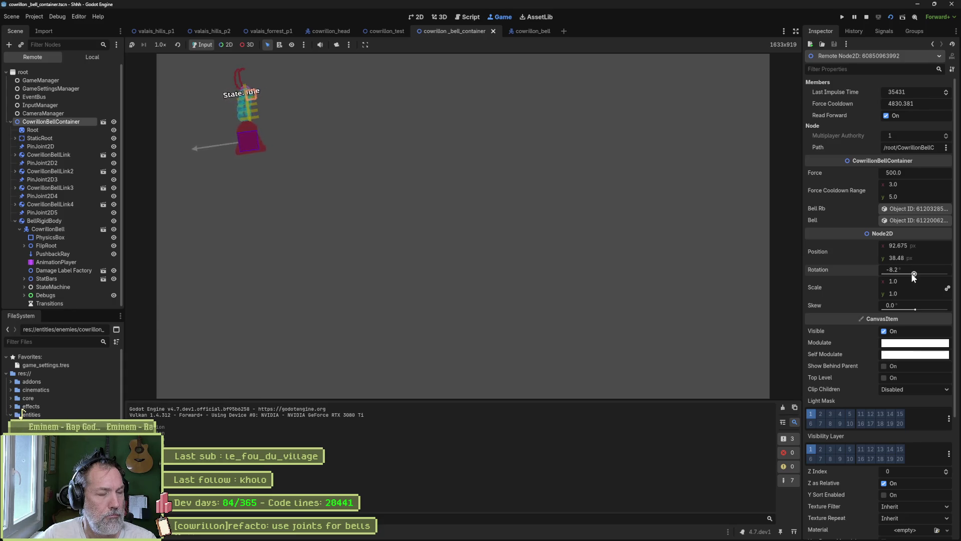
pyautogui.press('F8')
pyautogui.click(71, 150)
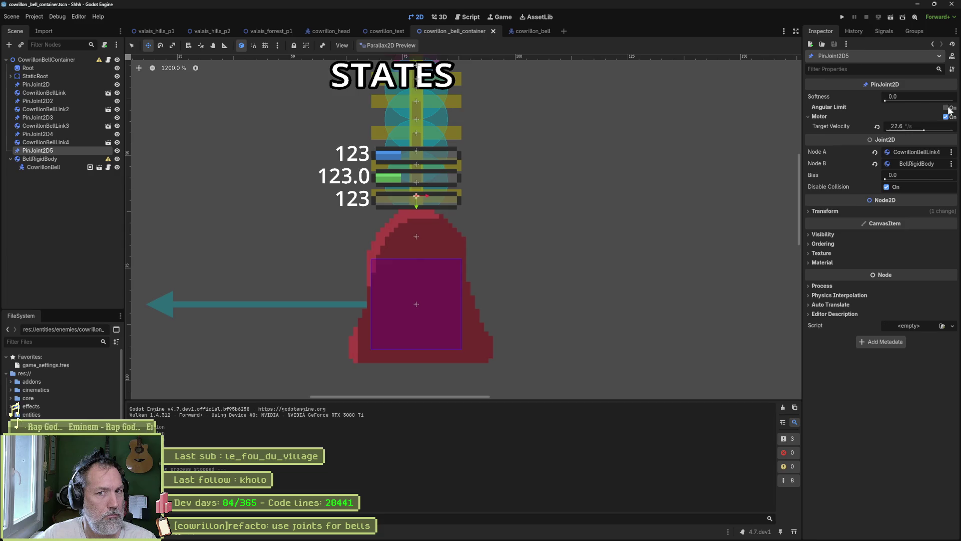
# Browse BellRigidBody's Inspector sections down to Constant Forces.
pyautogui.moveTo(829, 109)
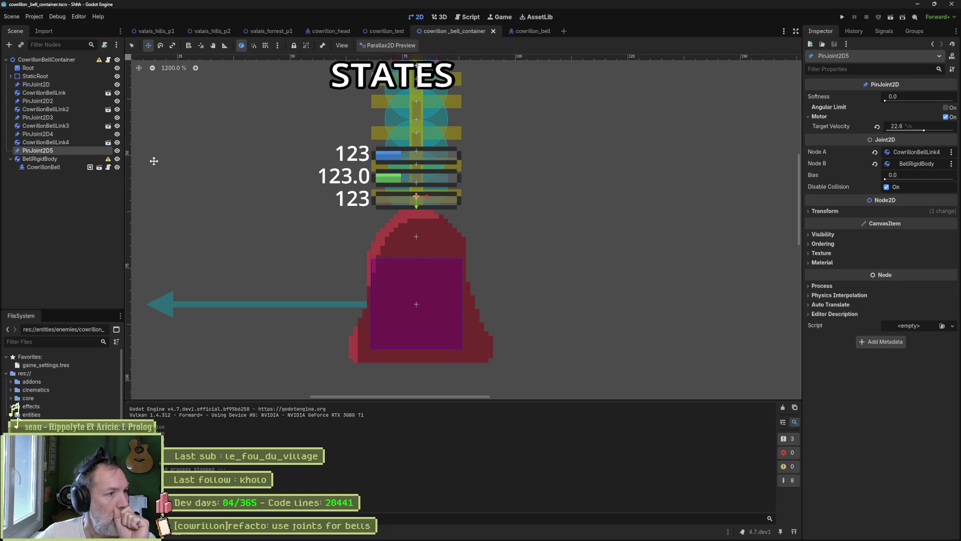
pyautogui.click(84, 160)
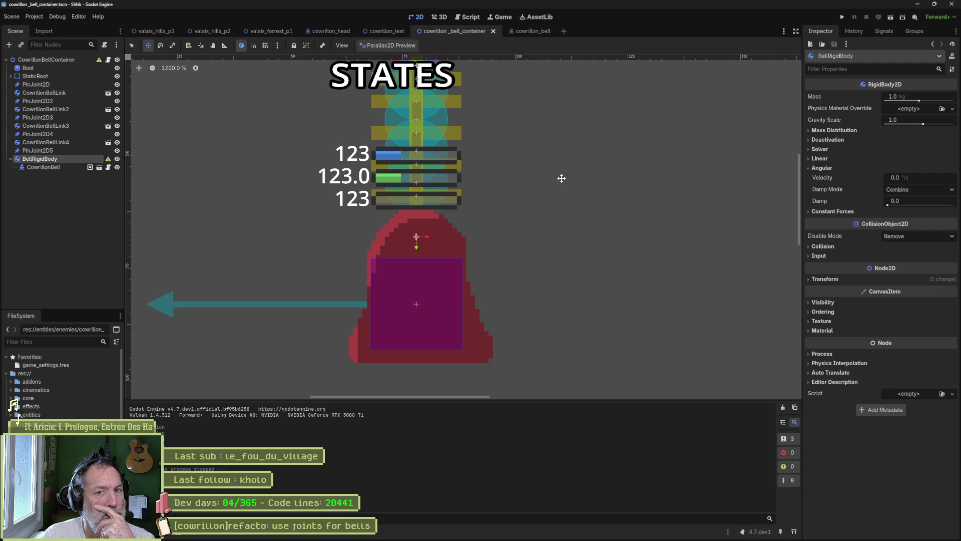
pyautogui.click(834, 130)
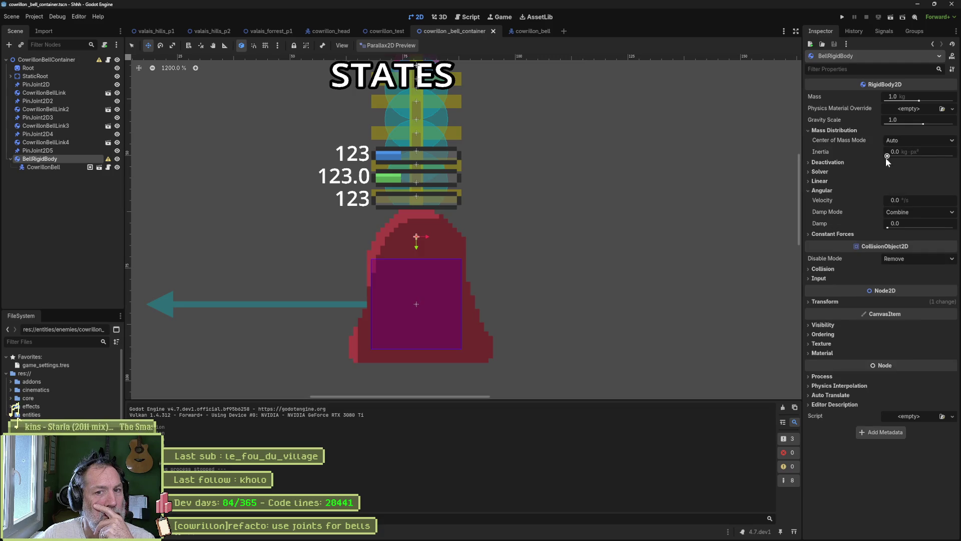
pyautogui.click(822, 131)
pyautogui.click(826, 141)
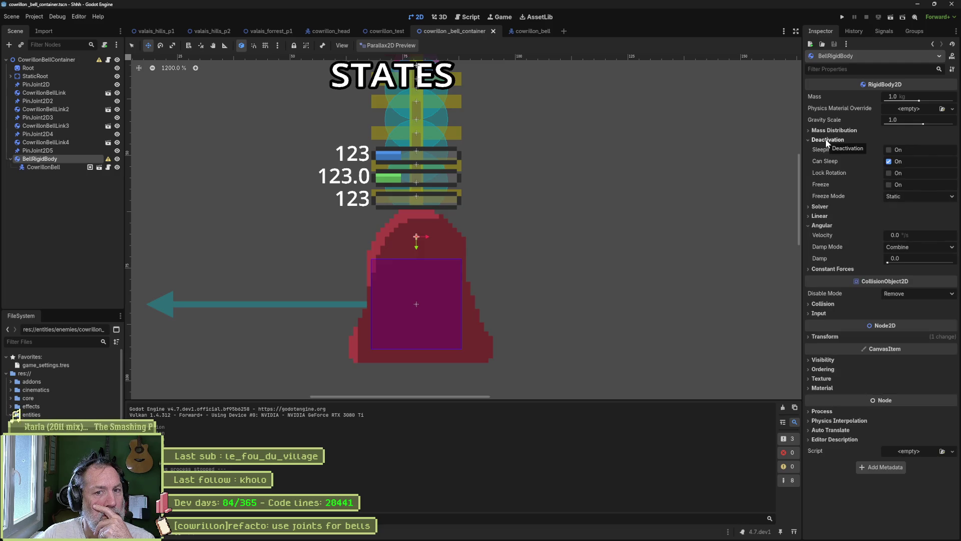
pyautogui.click(827, 140)
pyautogui.click(827, 149)
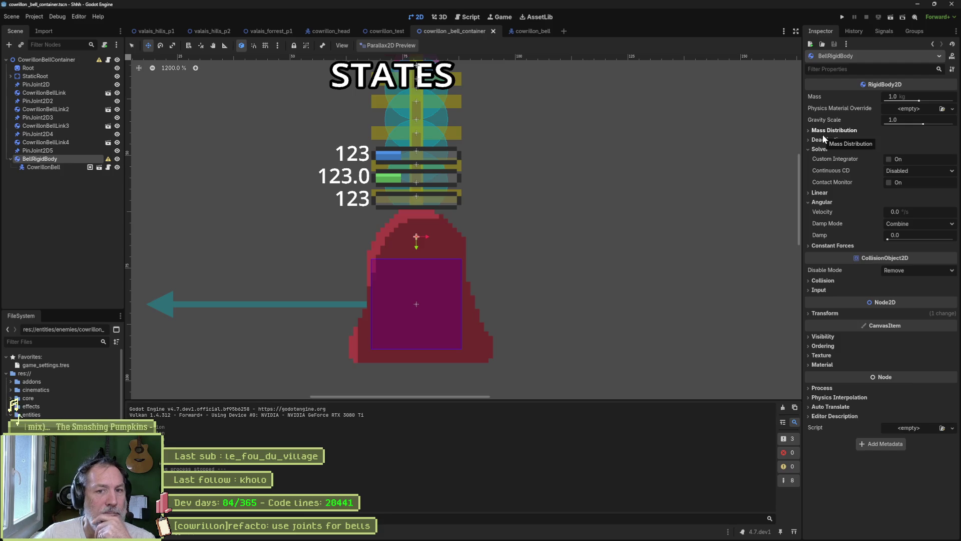
pyautogui.click(816, 148)
pyautogui.click(814, 157)
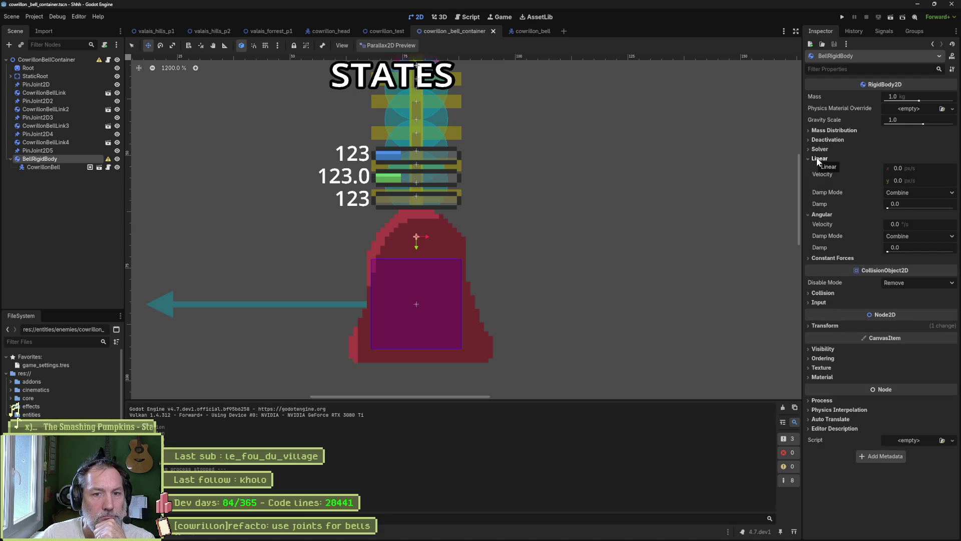
pyautogui.click(818, 158)
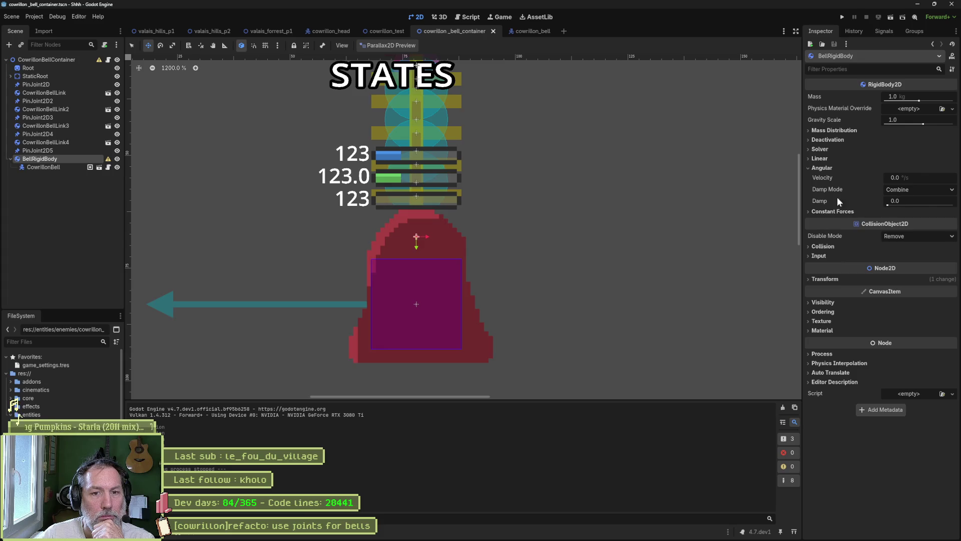
pyautogui.click(821, 167)
pyautogui.click(819, 176)
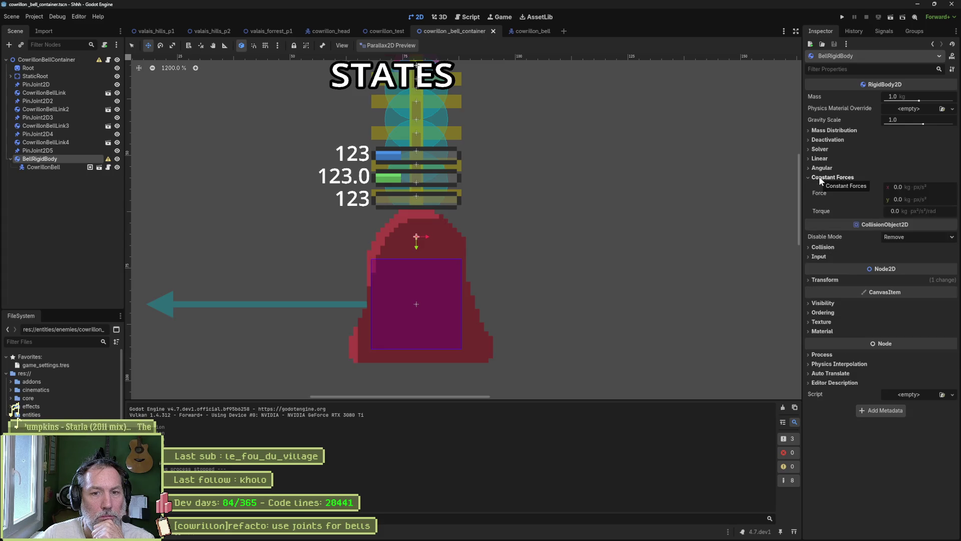
# Set the bell body's constant Torque to 20, then run and stop the scene.
pyautogui.click(947, 212)
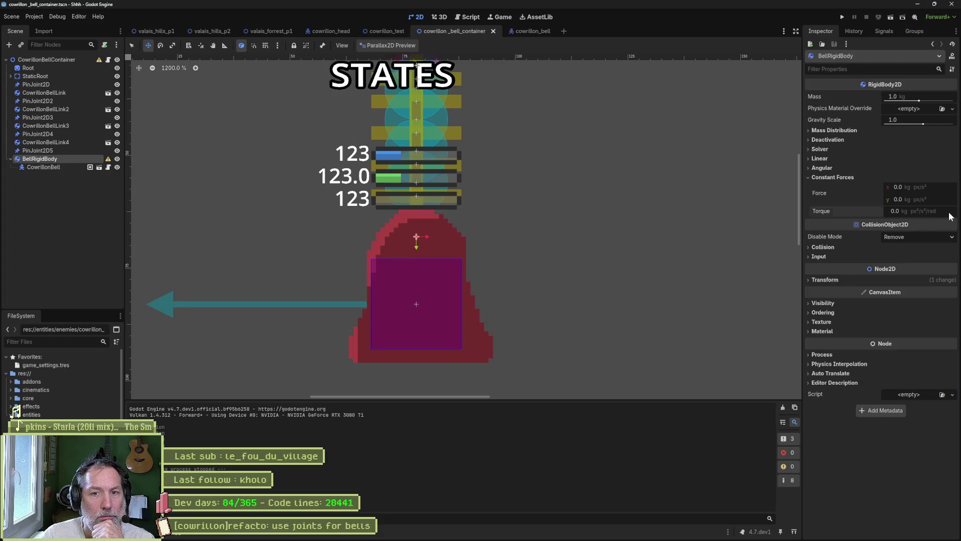
pyautogui.write('20')
pyautogui.press('Return')
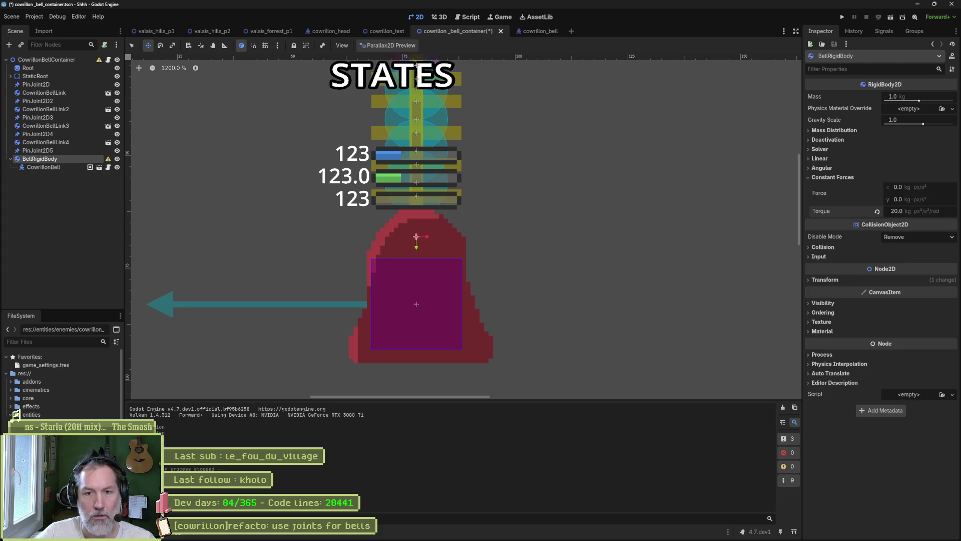
pyautogui.press('F6')
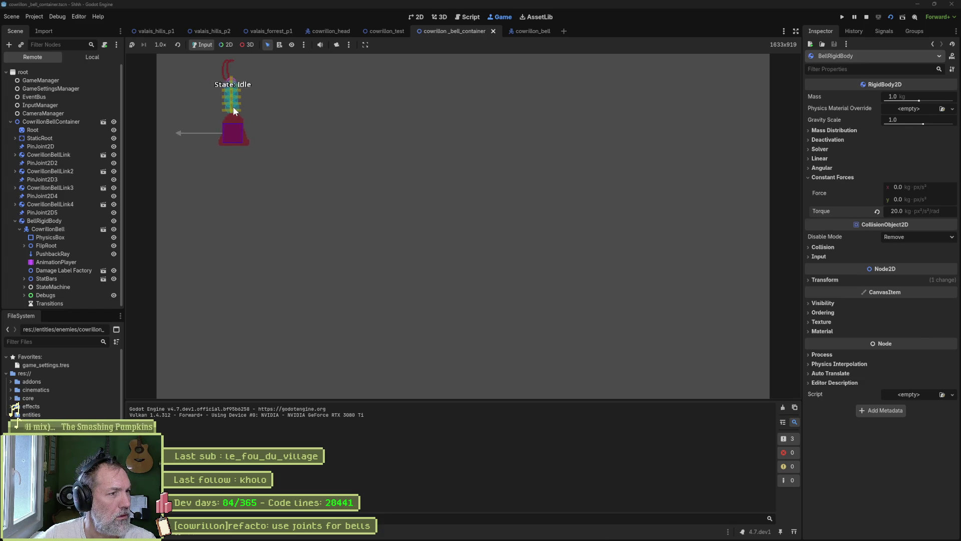
pyautogui.press('F8')
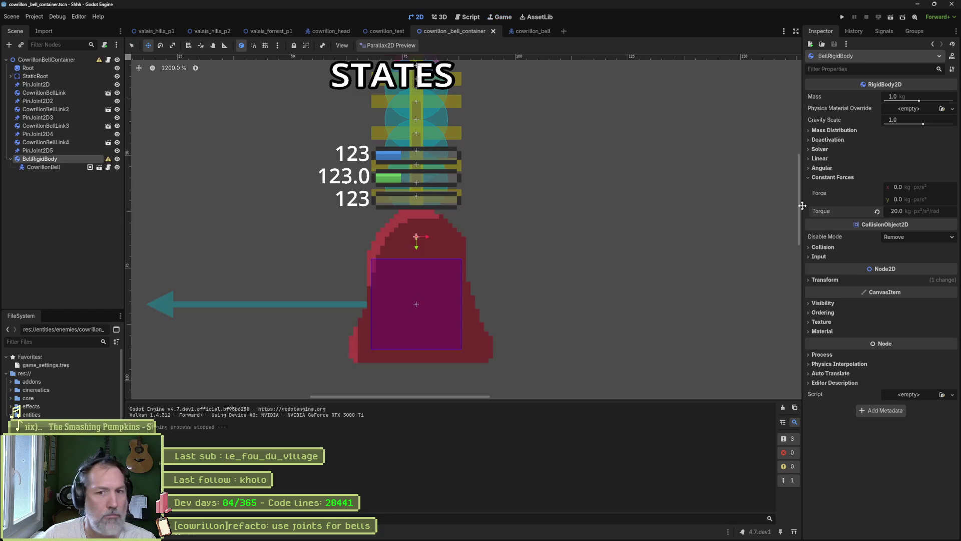
# Revert the constant Torque to 0, save the bell container, and switch to cowrillon_test.
pyautogui.click(877, 211)
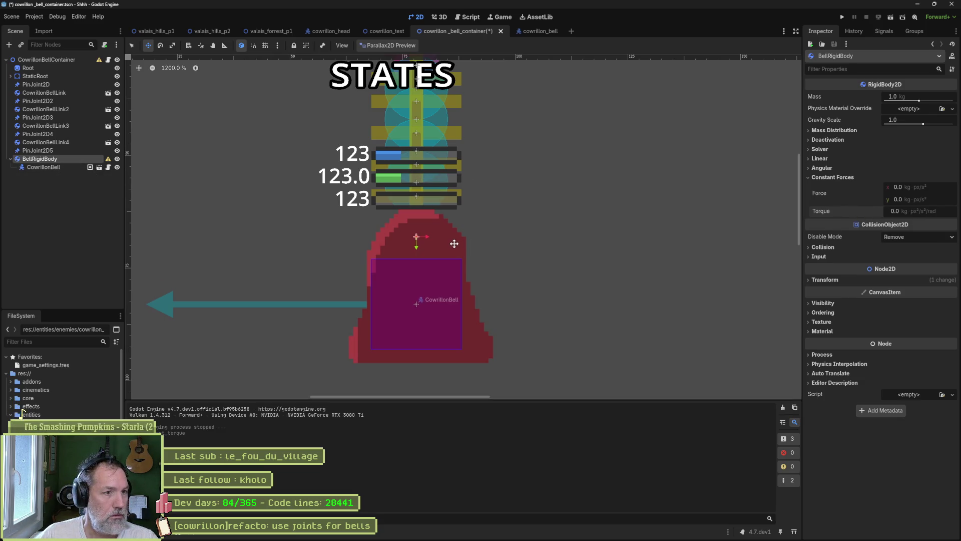
pyautogui.hotkey('ctrl', 's')
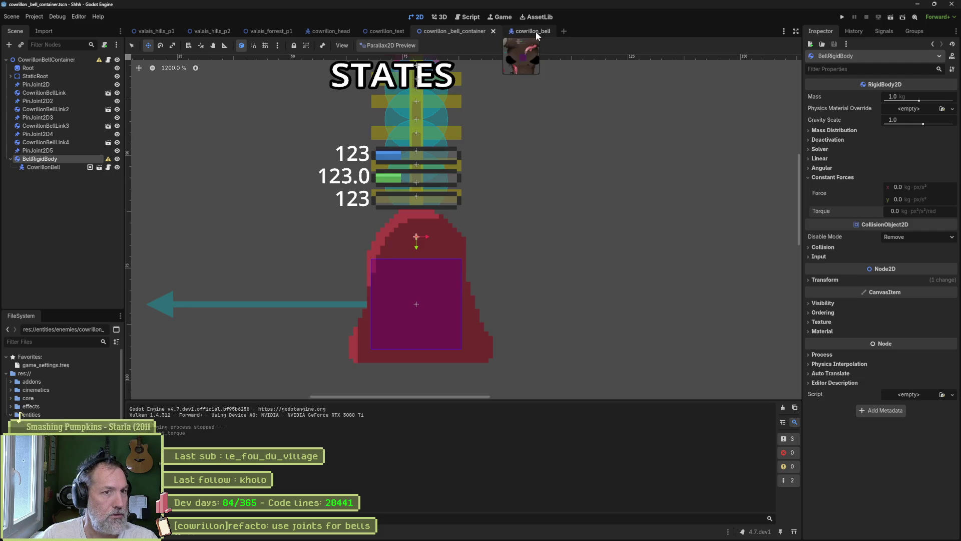
pyautogui.click(365, 32)
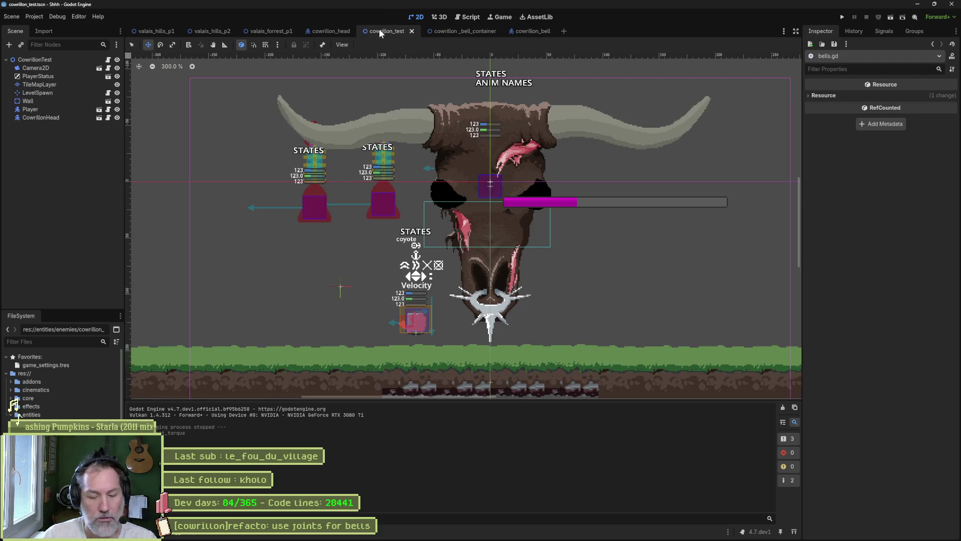
# Run and pause cowrillon_test, then expand the Remote tree to the first CowrillonBellContainer.
pyautogui.press('F6')
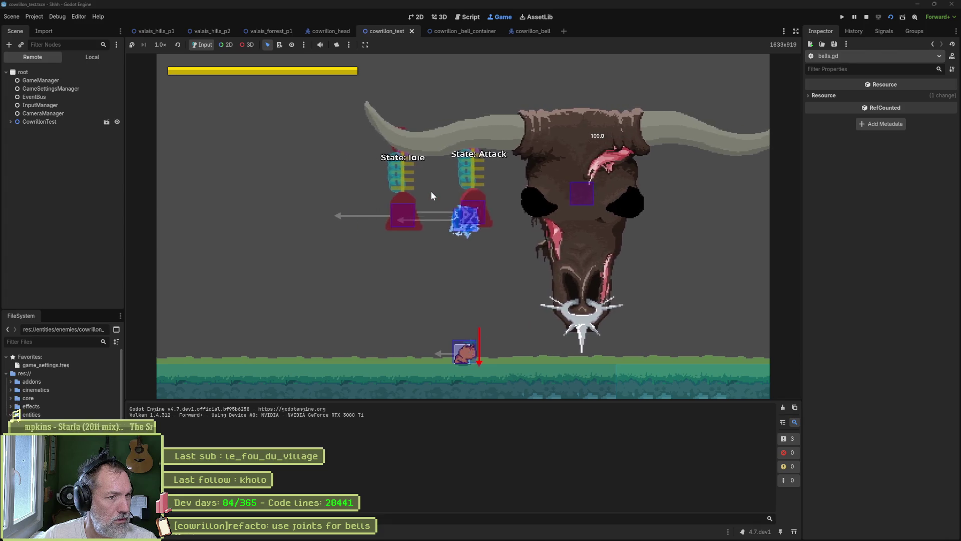
pyautogui.click(853, 18)
pyautogui.click(11, 122)
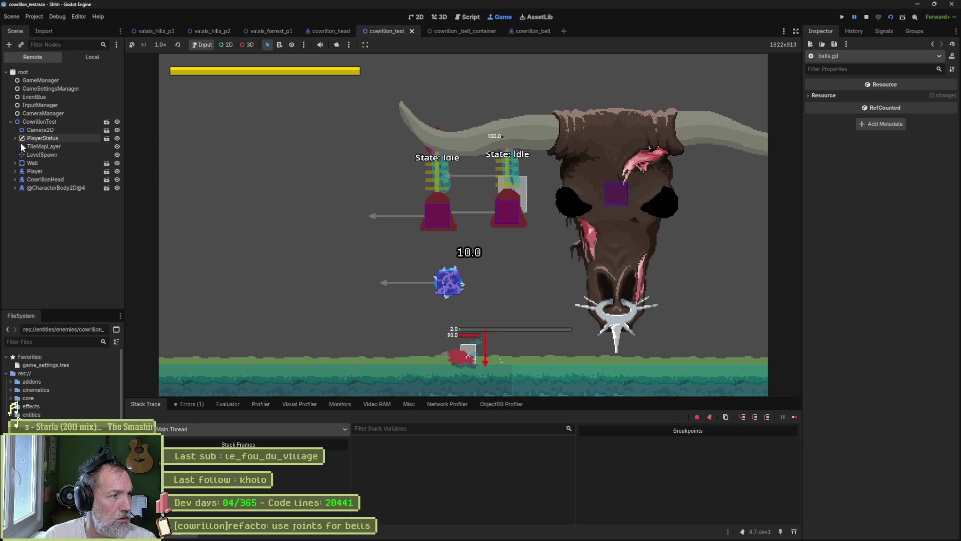
pyautogui.click(15, 179)
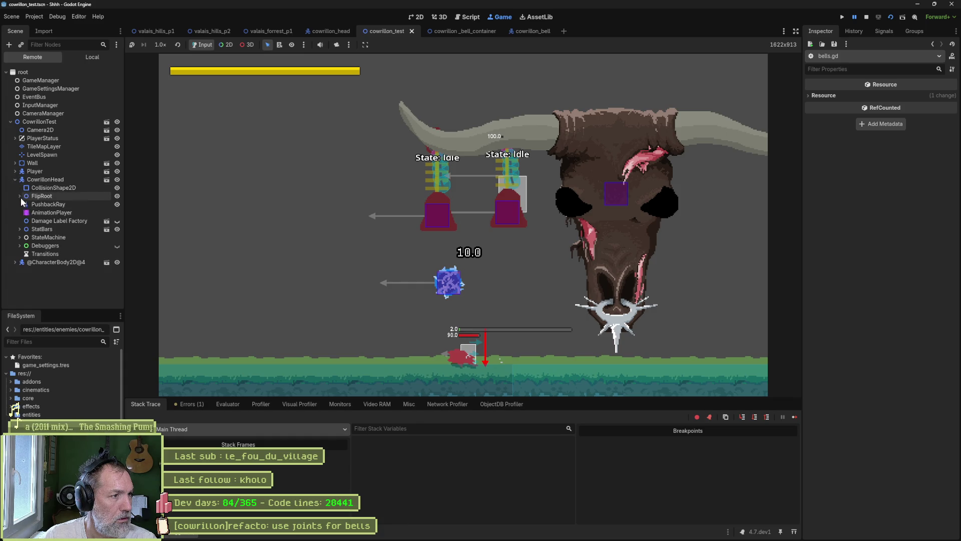
pyautogui.click(20, 196)
pyautogui.click(24, 245)
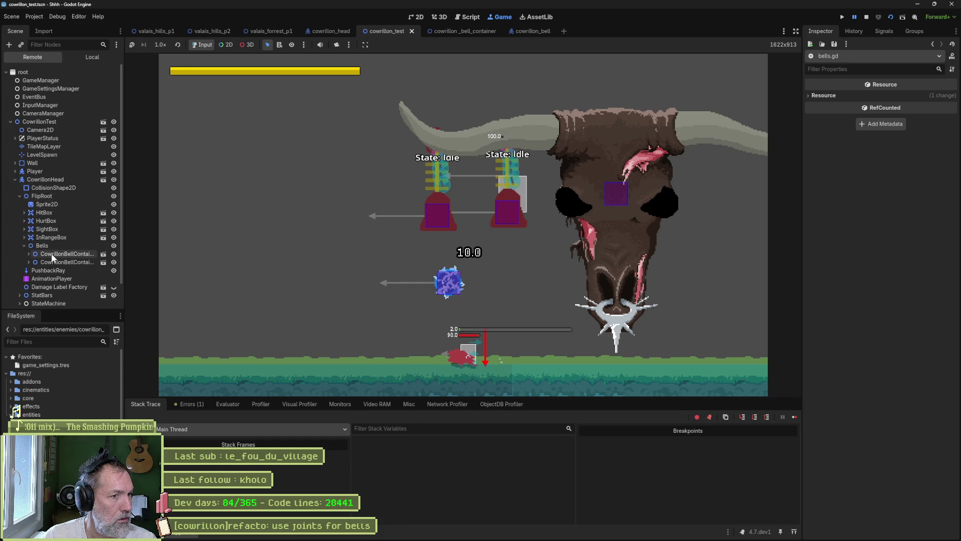
pyautogui.click(52, 255)
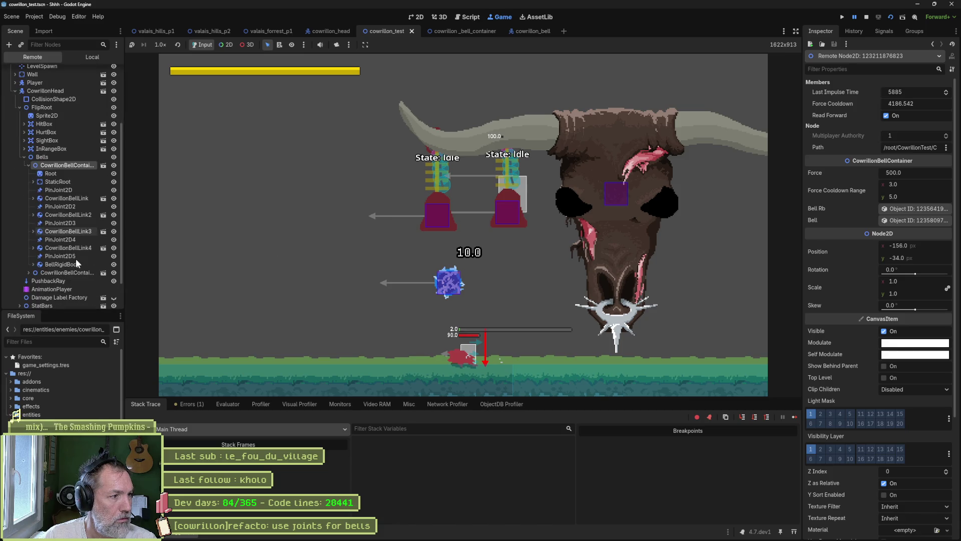
# Inspect the live BellRigidBody's physics properties, then stop and return to cowrillon_bell_container.
pyautogui.click(77, 263)
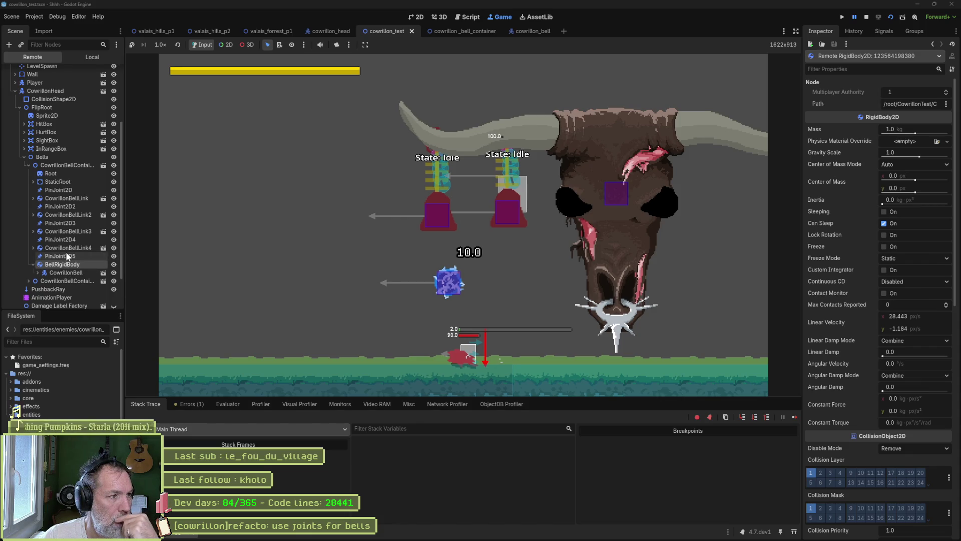
pyautogui.scroll(-3, 65, 251)
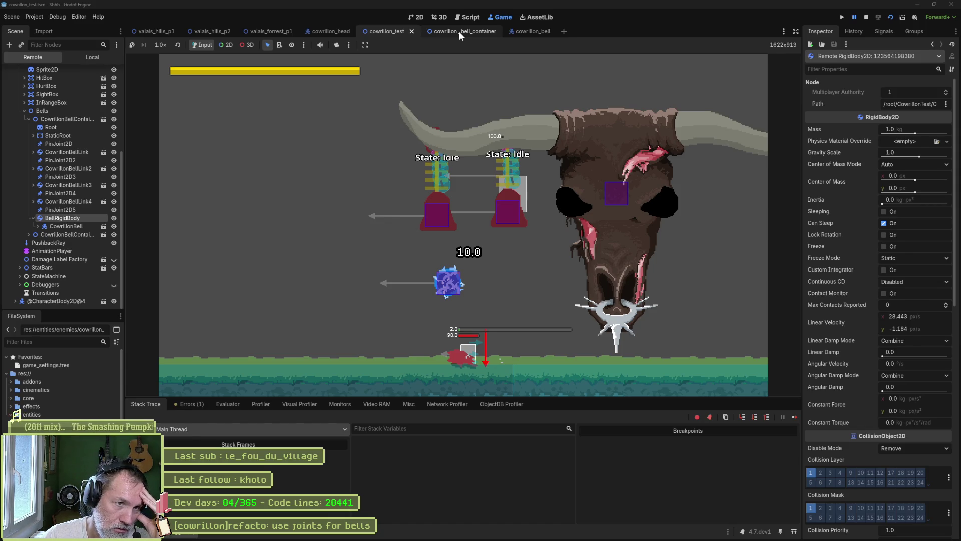
pyautogui.click(865, 17)
pyautogui.click(448, 31)
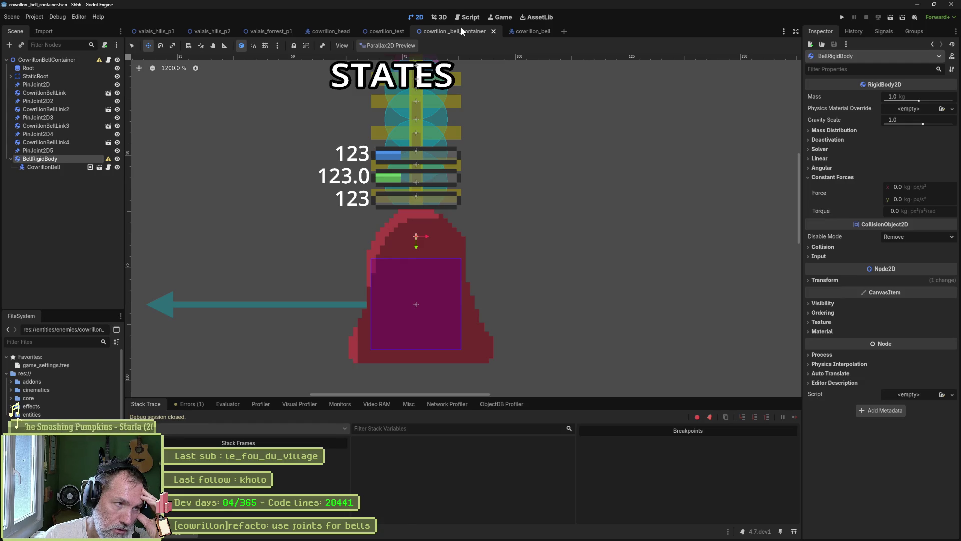
# Revert the root CowrillonBellContainer's position to 0, 0 and save cowrillon_bell_container.
pyautogui.click(47, 58)
pyautogui.click(876, 187)
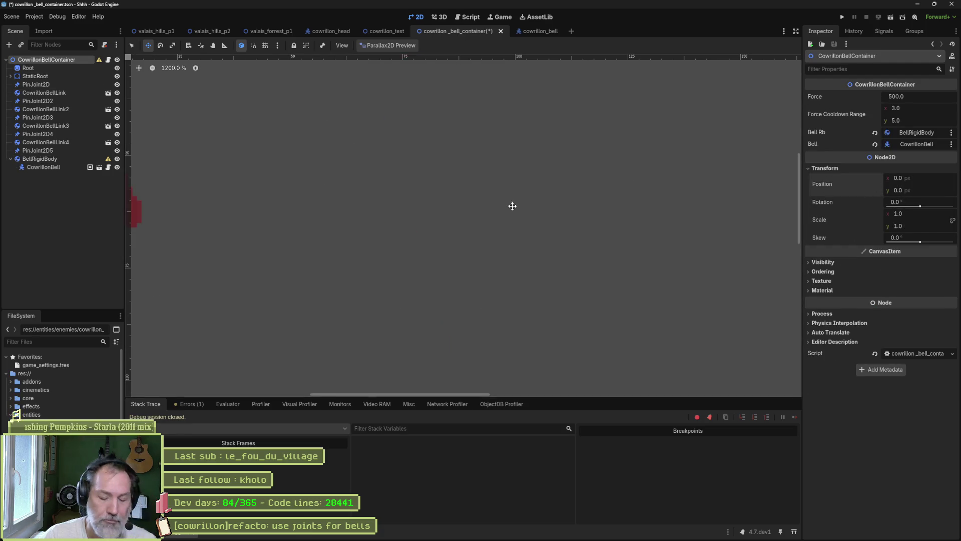
pyautogui.scroll(-1, 421, 188)
pyautogui.moveTo(301, 163); pyautogui.dragTo(676, 325)
pyautogui.scroll(-1, 676, 324)
pyautogui.hotkey('ctrl', 's')
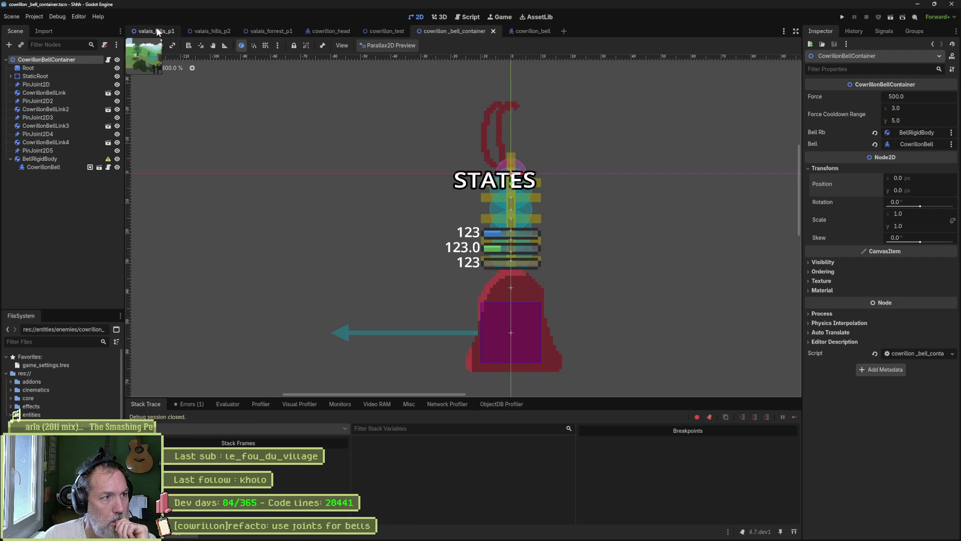
# In the valais_forrest_p1 level, instance the cowrillon_bell_container scene.
pyautogui.click(265, 32)
pyautogui.scroll(-3, 414, 254)
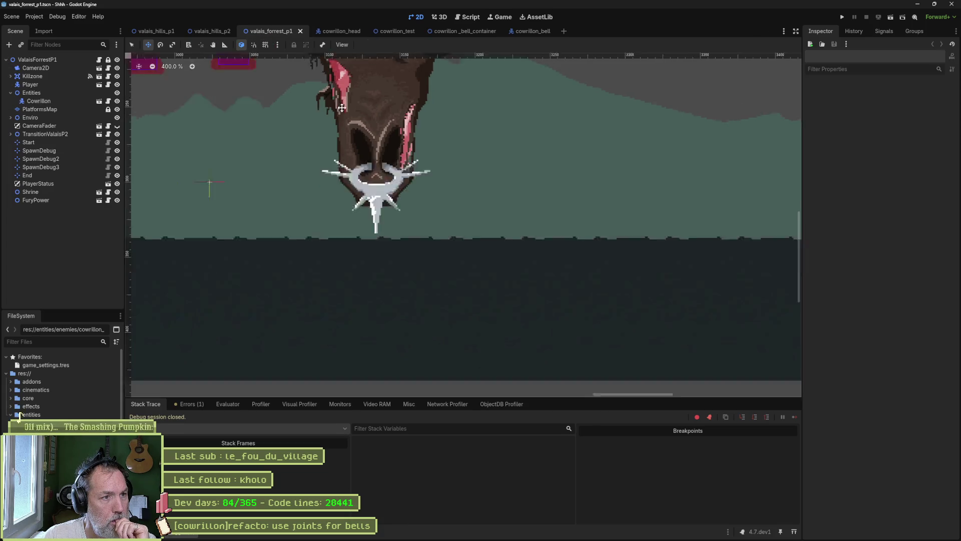
pyautogui.moveTo(414, 254); pyautogui.dragTo(424, 293)
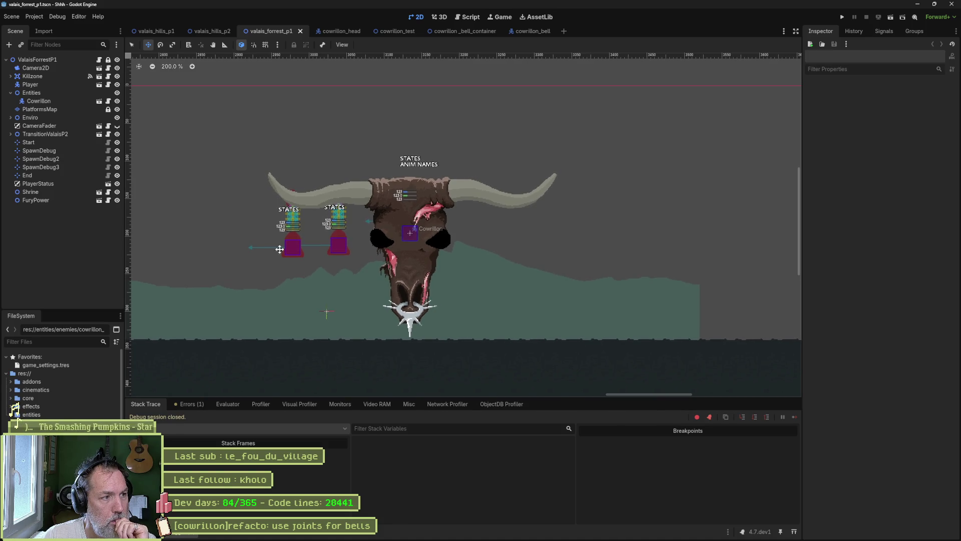
pyautogui.hotkey('ctrl', 'shift', 'o')
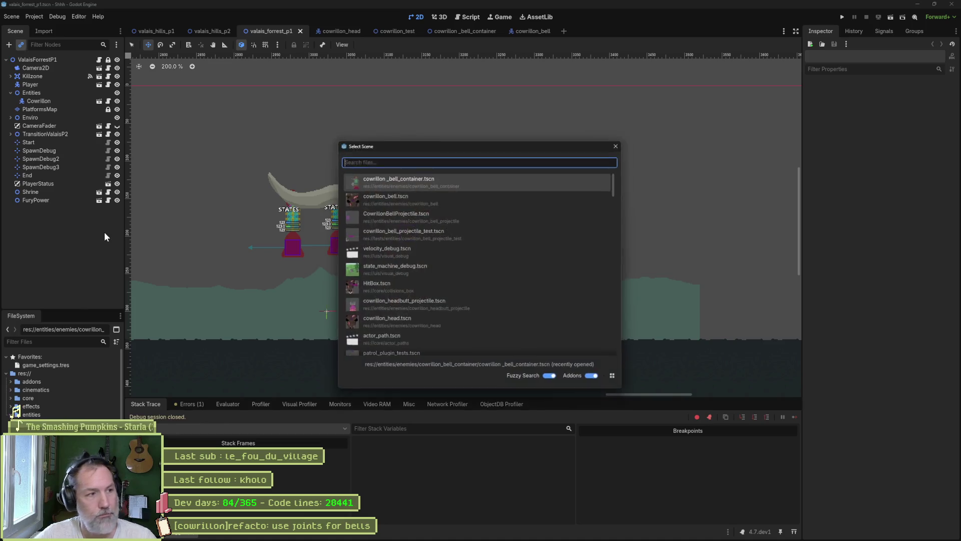
pyautogui.press('Return')
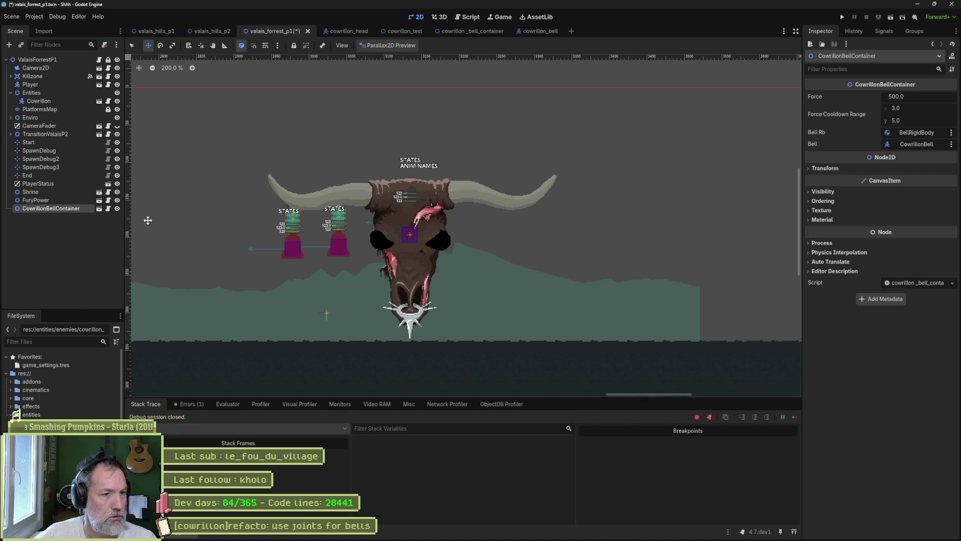
# Place the bell container beside the Cowrillon bull head, then play-test the level and stop it.
pyautogui.scroll(-5, 232, 217)
pyautogui.moveTo(231, 217); pyautogui.dragTo(733, 238)
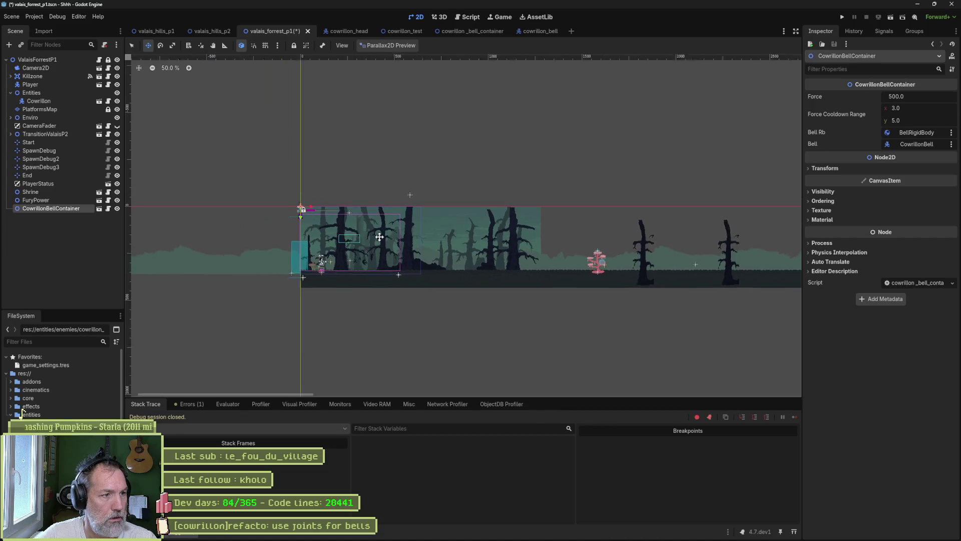
pyautogui.moveTo(565, 240); pyautogui.dragTo(641, 254)
pyautogui.moveTo(313, 230); pyautogui.dragTo(485, 228)
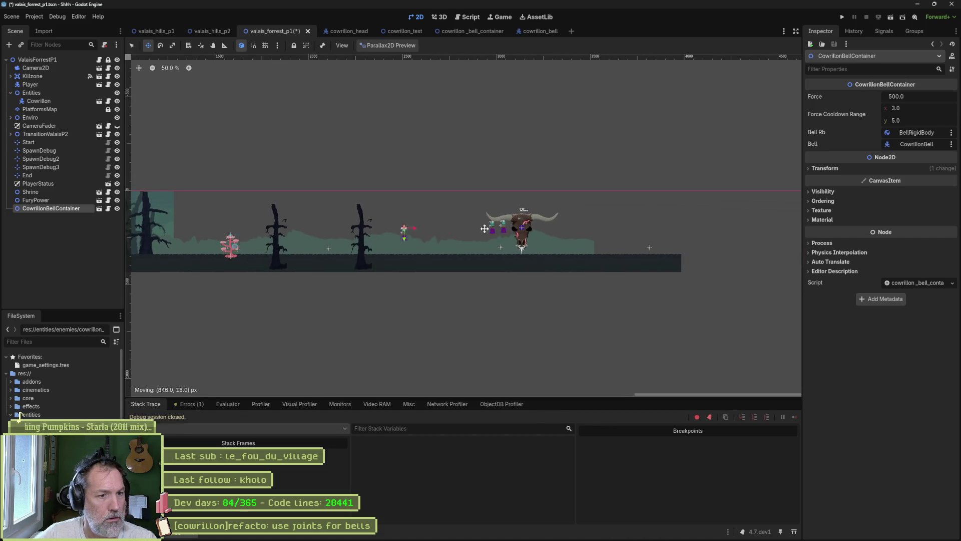
pyautogui.scroll(6, 526, 237)
pyautogui.moveTo(395, 251)
pyautogui.mouseDown()
pyautogui.moveTo(383, 212)
pyautogui.moveTo(438, 233)
pyautogui.moveTo(362, 216)
pyautogui.mouseUp()
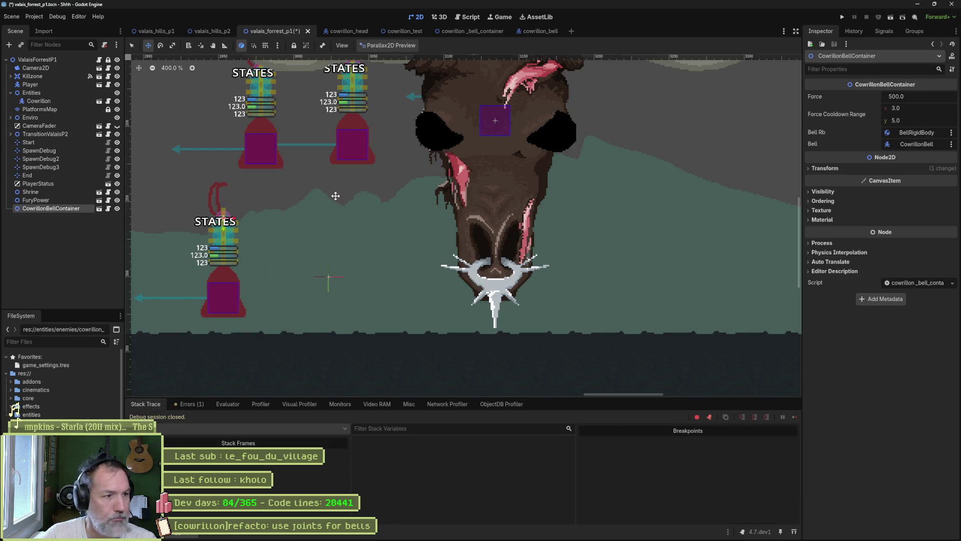
pyautogui.press('F6')
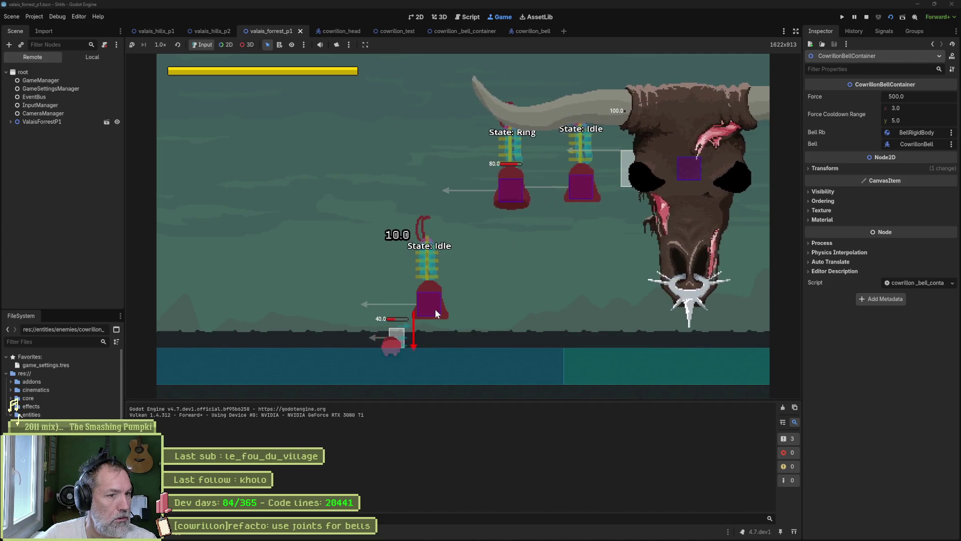
pyautogui.press('F8')
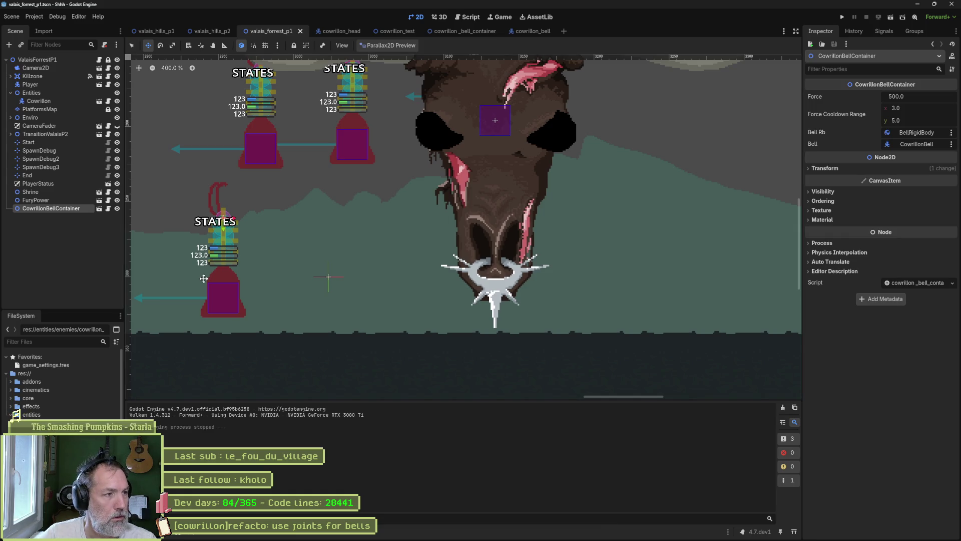
# Delete the bell container, save the level, then undo the deletion.
pyautogui.press('Delete')
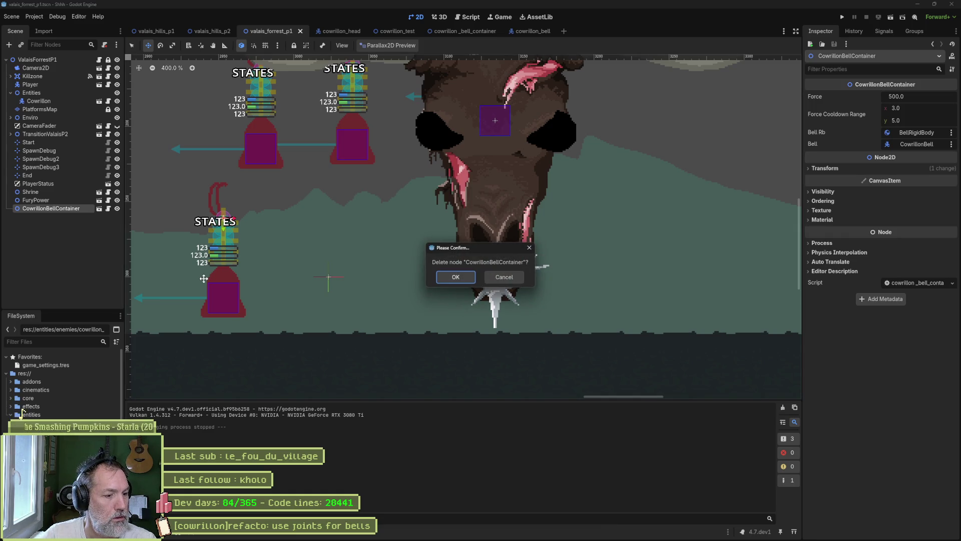
pyautogui.press('Return')
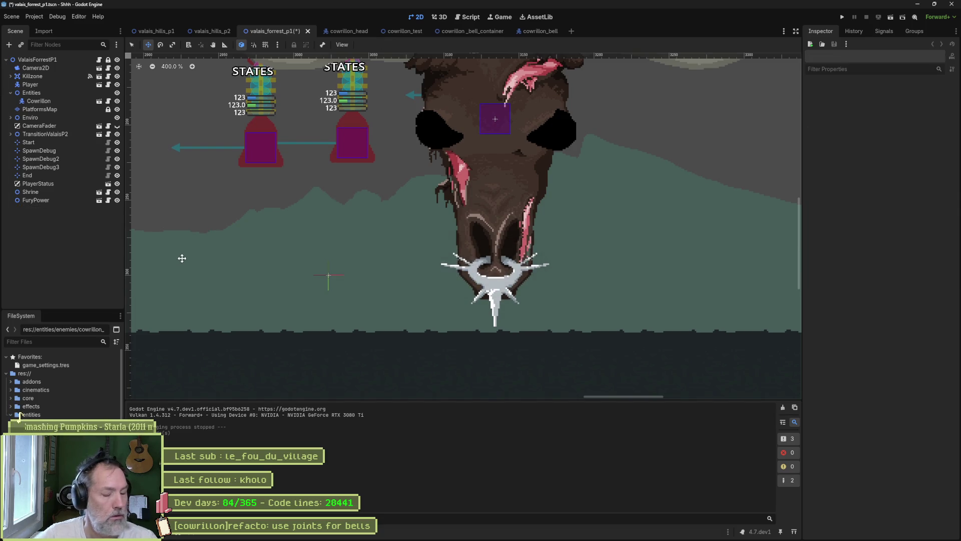
pyautogui.hotkey('ctrl', 's')
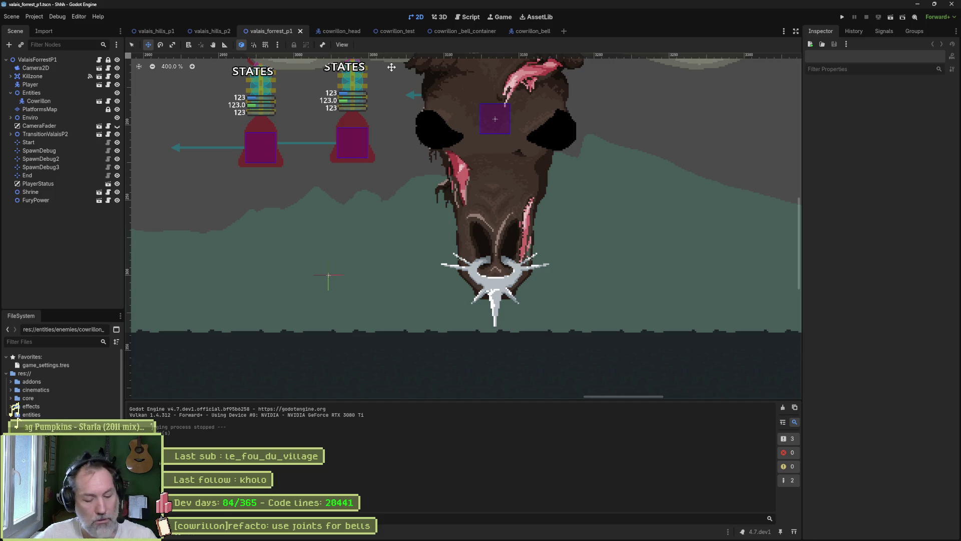
pyautogui.hotkey('ctrl', 'z')
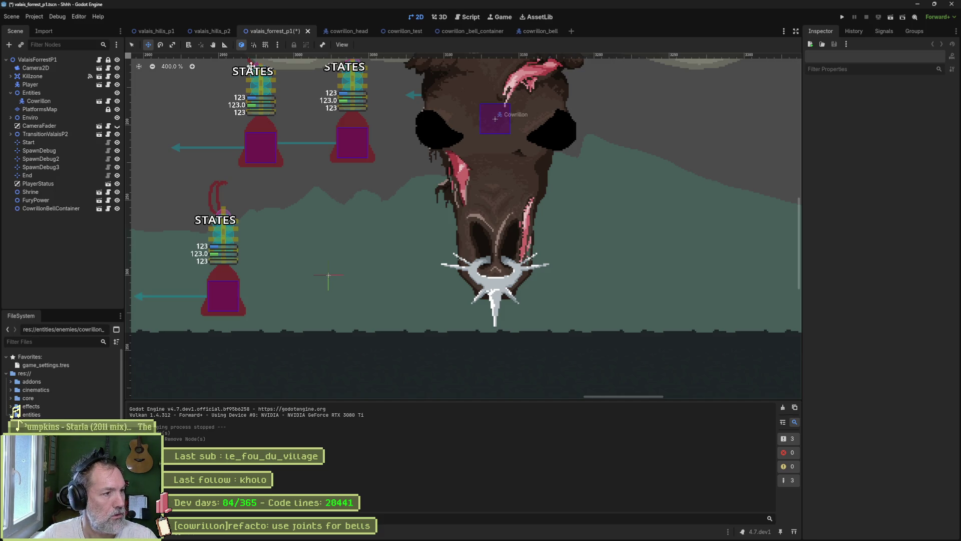
# Add a Node2D under ValaisForrestP1 and move it near the Cowrillon.
pyautogui.click(48, 60)
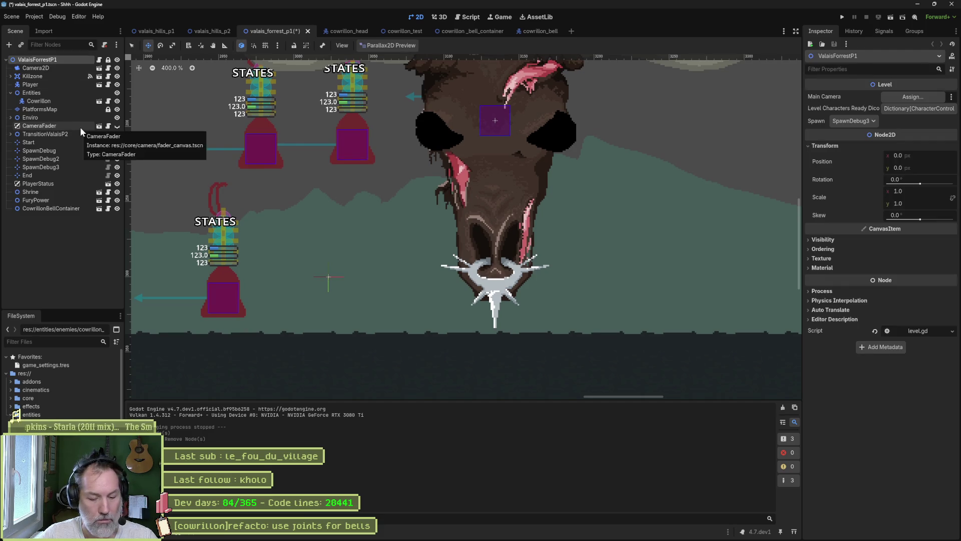
pyautogui.hotkey('ctrl', 'a')
pyautogui.write('node')
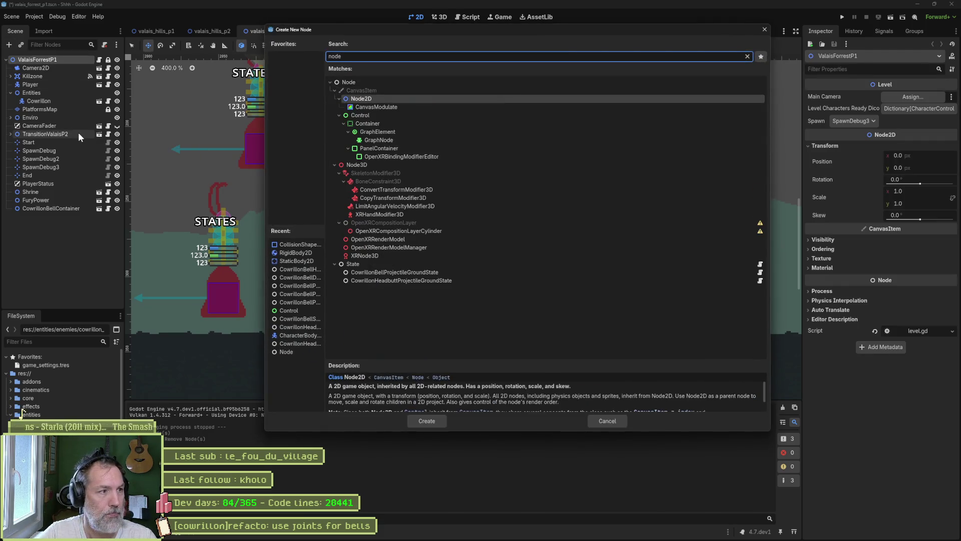
pyautogui.press('Return')
pyautogui.scroll(-10, 227, 227)
pyautogui.hscroll(-5, 227, 227)
pyautogui.moveTo(280, 222); pyautogui.dragTo(640, 254)
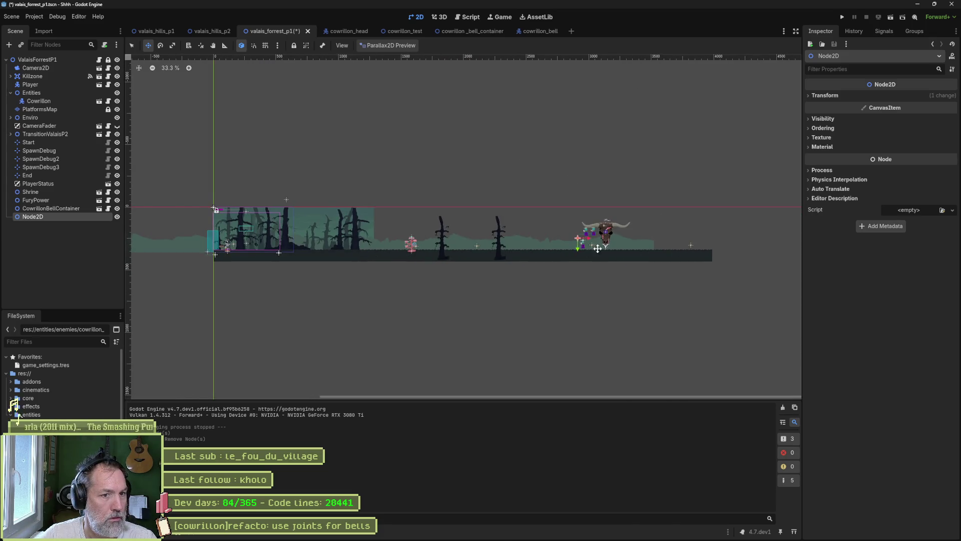
pyautogui.scroll(10, 598, 249)
# Reposition CowrillonBellContainer, parent it under Node2D, and run the level with F6.
pyautogui.click(48, 209)
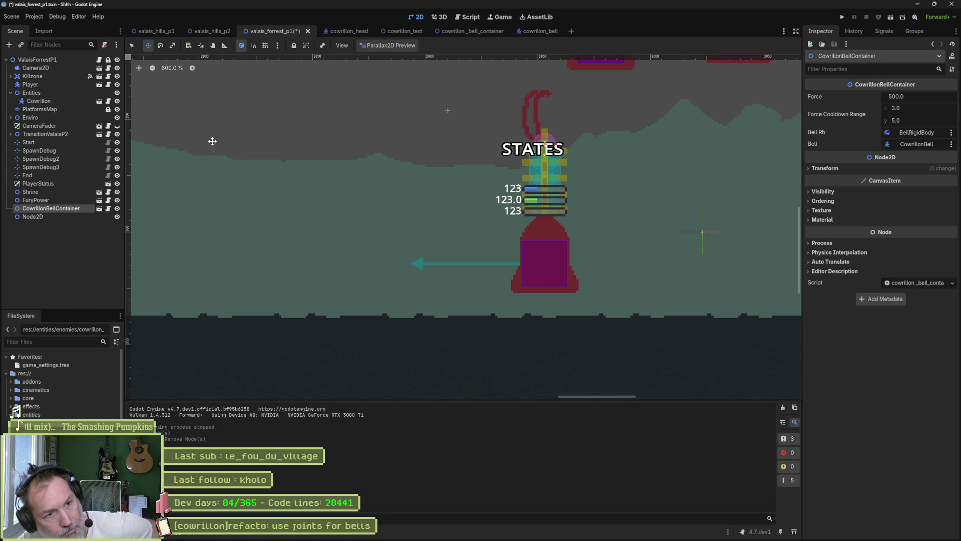
pyautogui.moveTo(452, 167); pyautogui.dragTo(357, 146)
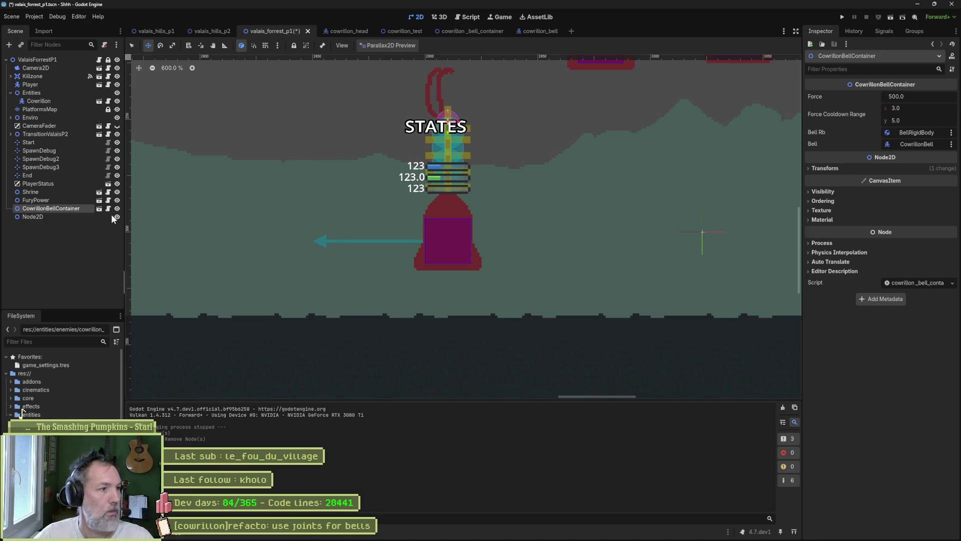
pyautogui.moveTo(31, 211); pyautogui.dragTo(33, 216)
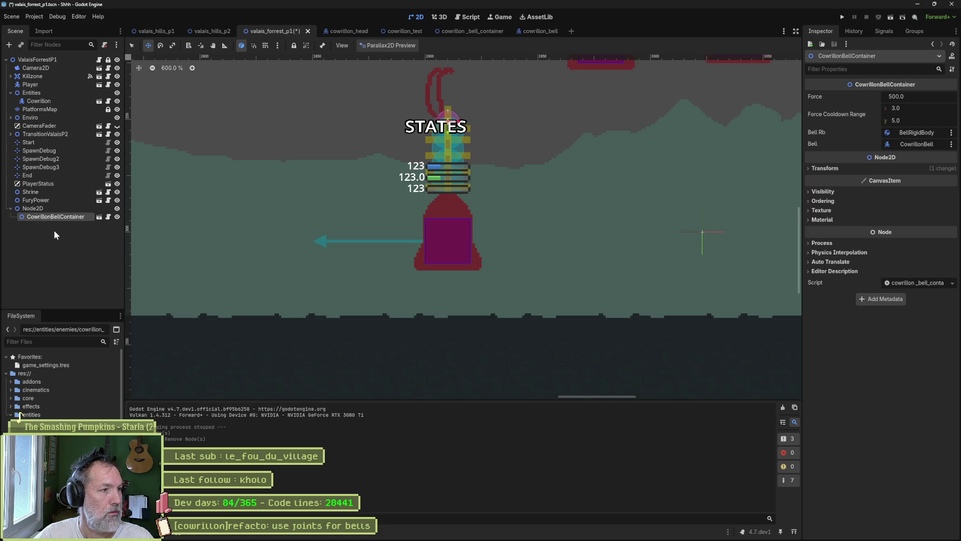
pyautogui.press('F6')
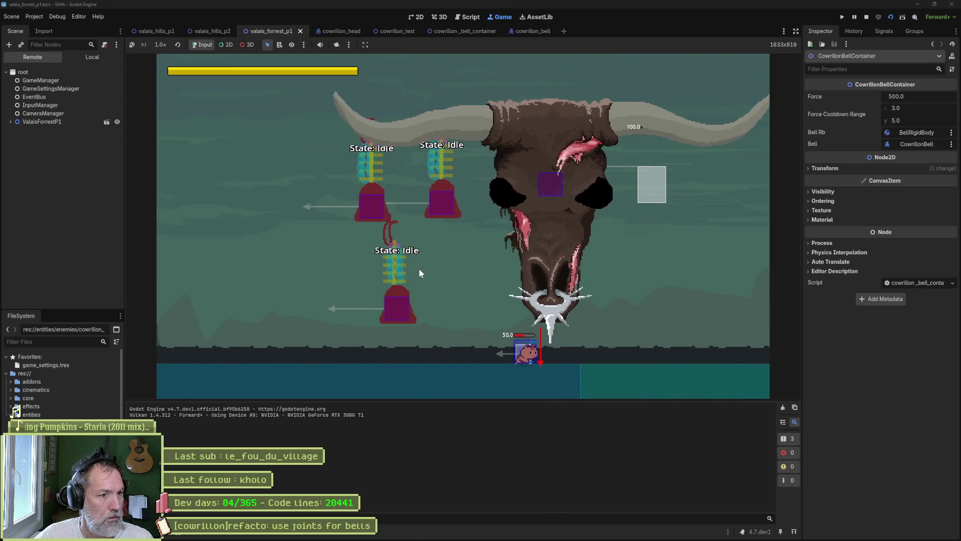
# End the valais_forrest_p1 play-test with F8.
pyautogui.press('F8')
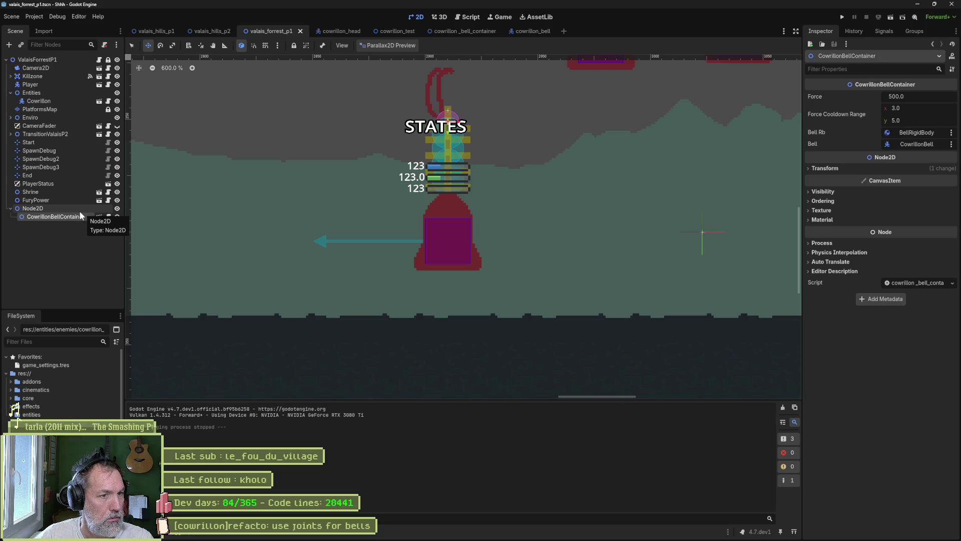
# Delete Node2D and the CowrillonBellContainer from the forest level.
pyautogui.keyDown('ctrl'); pyautogui.click(71, 207); pyautogui.keyUp('ctrl')
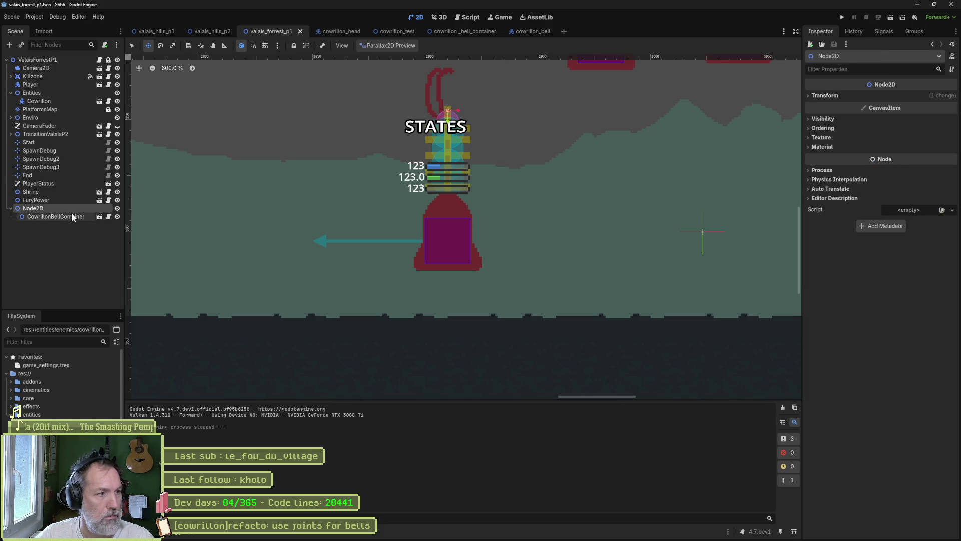
pyautogui.press('Delete')
pyautogui.press('Return')
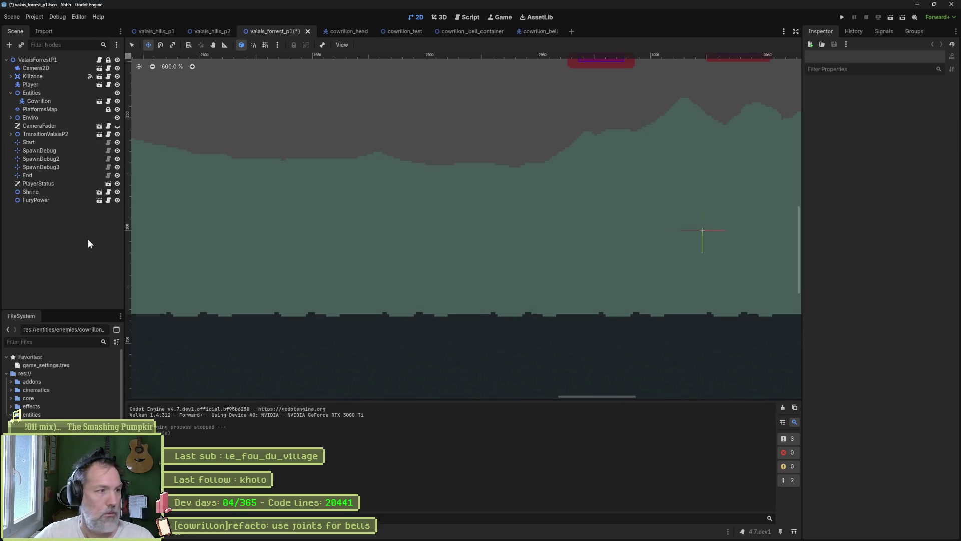
# In cowrillon_head, shift the CowrillonHead root right and down, then save, run and stop.
pyautogui.click(342, 31)
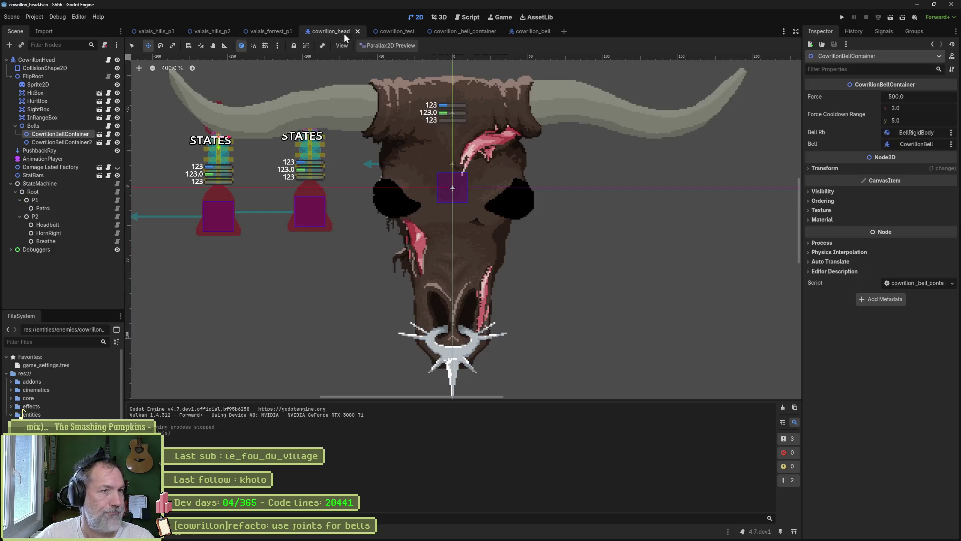
pyautogui.scroll(-3, 450, 160)
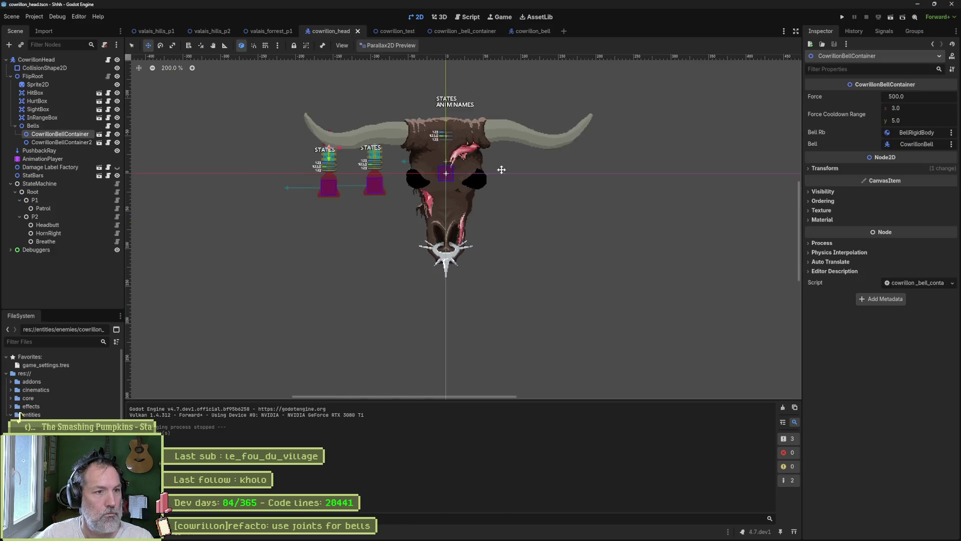
pyautogui.click(44, 60)
pyautogui.moveTo(350, 231); pyautogui.dragTo(512, 313)
pyautogui.press('F6')
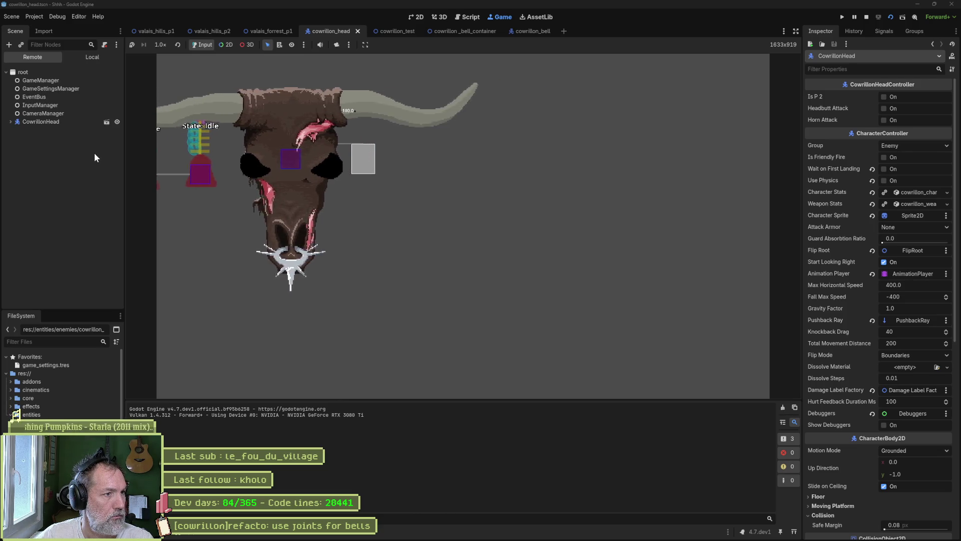
pyautogui.press('F8')
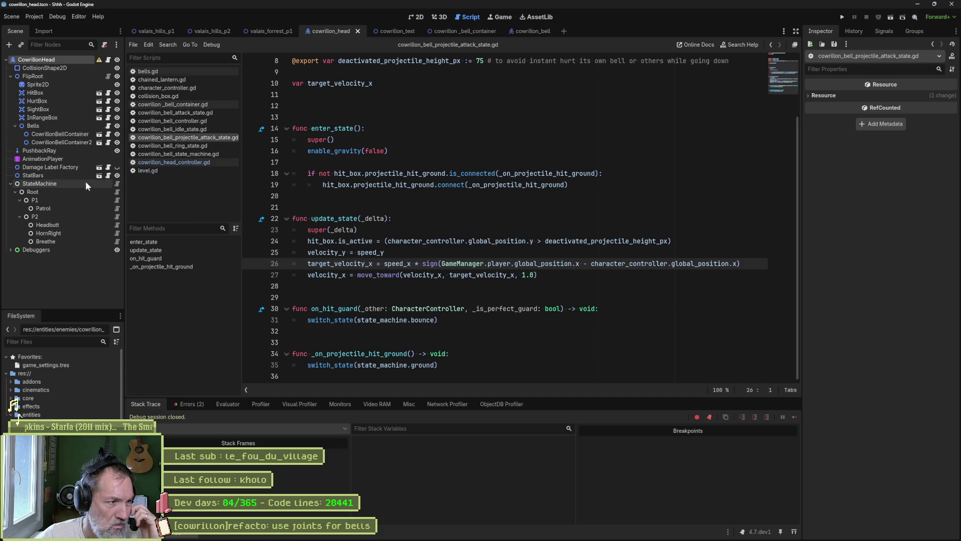
# In the Patrol state script, check flip_root's uses and jump to the reported error.
pyautogui.click(116, 208)
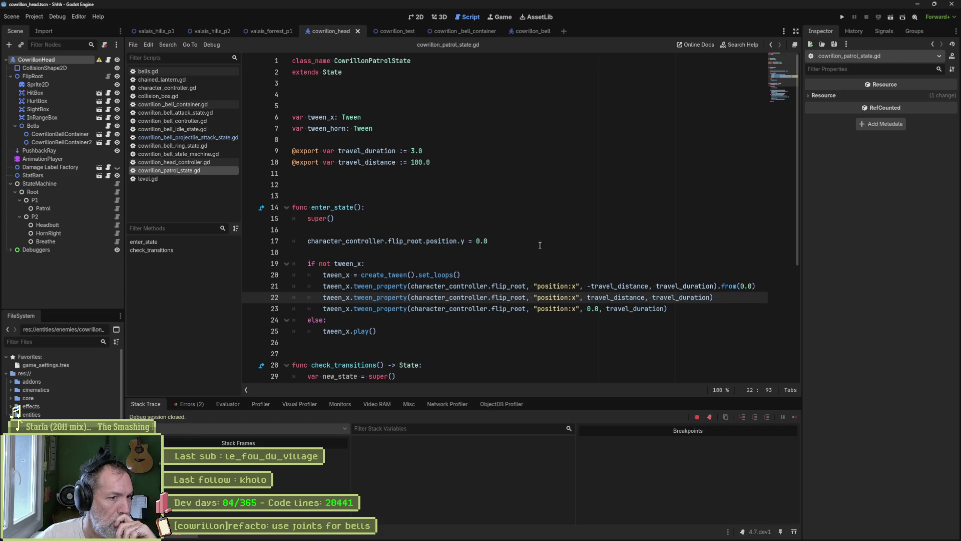
pyautogui.doubleClick(508, 286)
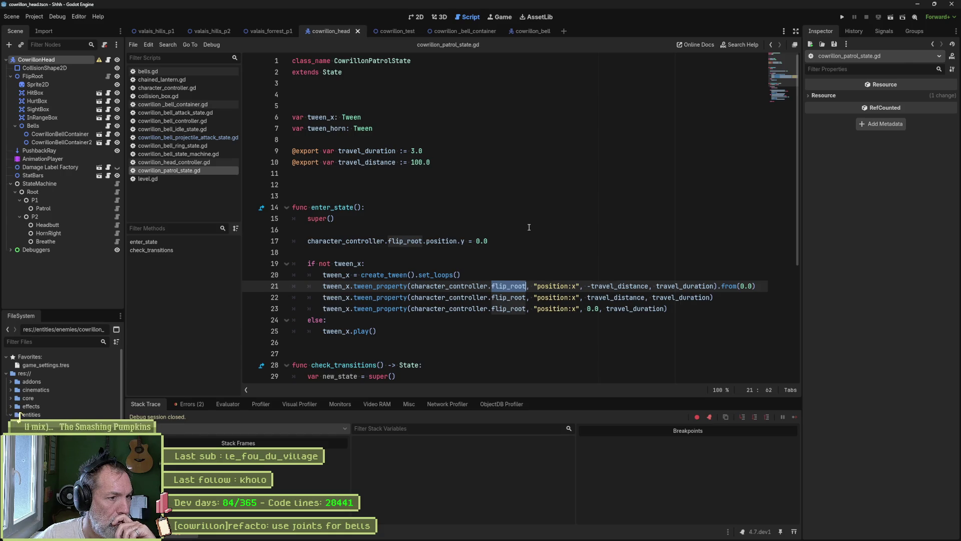
pyautogui.scroll(-5, 523, 228)
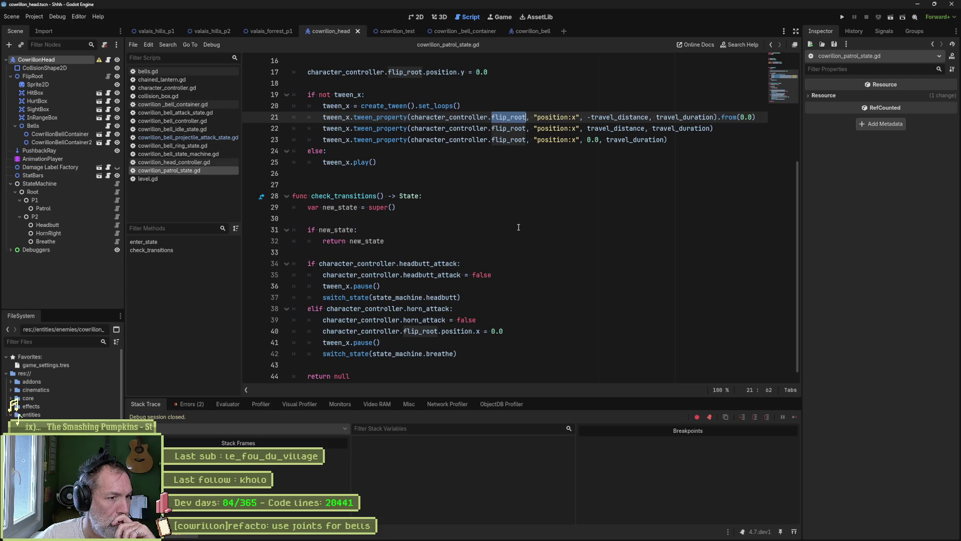
pyautogui.scroll(-1, 517, 227)
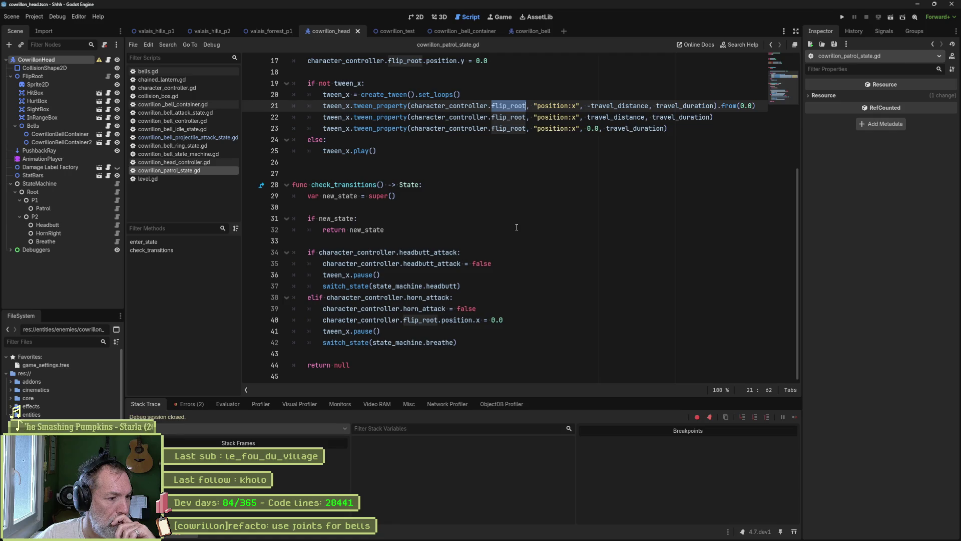
pyautogui.click(186, 404)
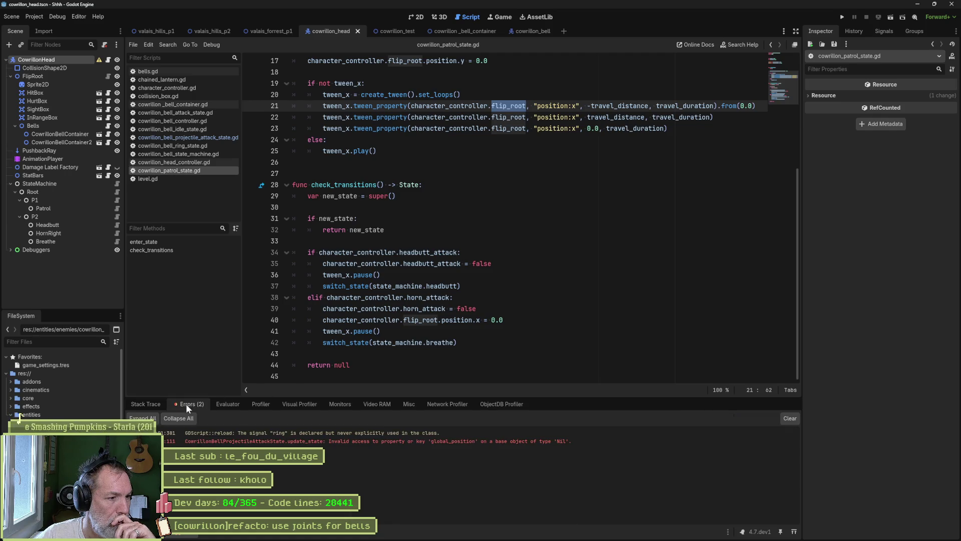
pyautogui.doubleClick(398, 444)
pyautogui.moveTo(398, 443)
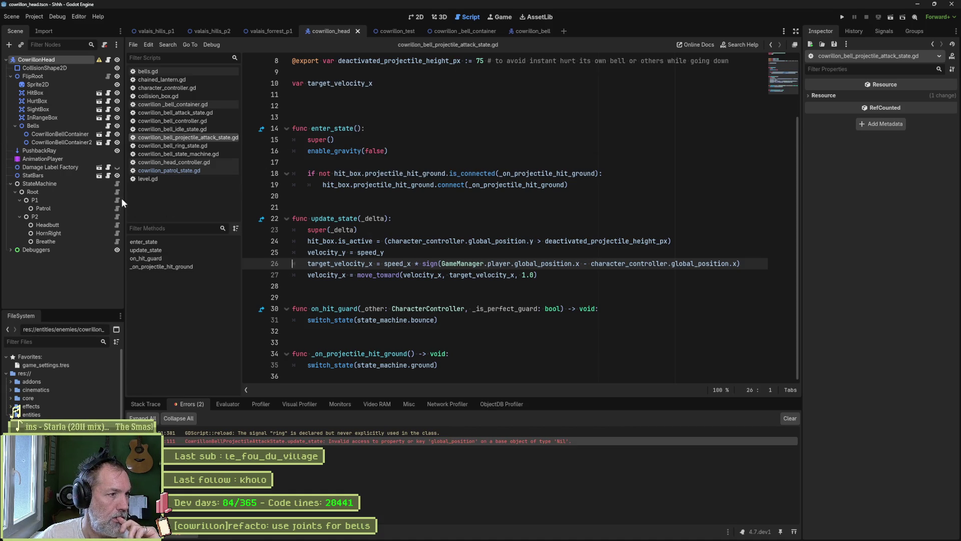
# Browse the StateMachine, Root and P1 scripts, then select patrol lines 17–25.
pyautogui.click(118, 184)
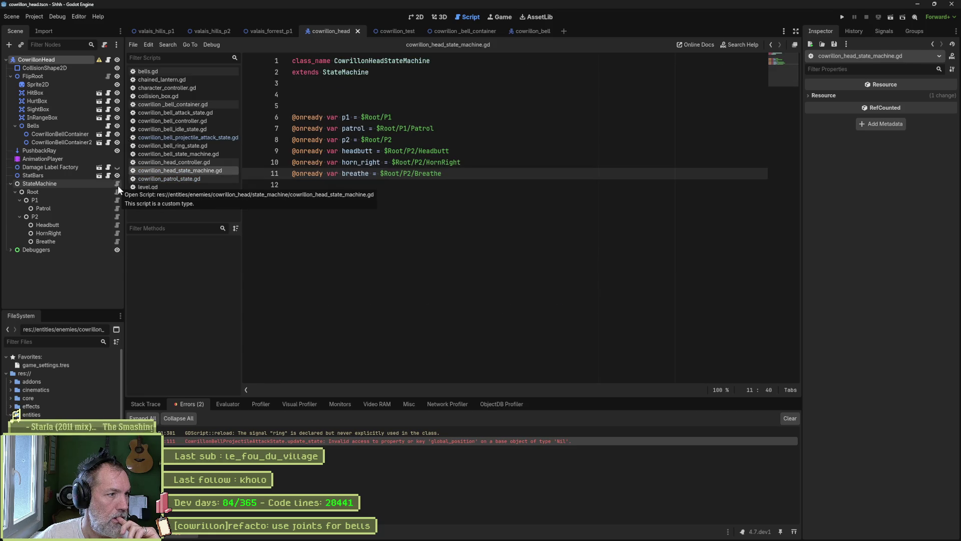
pyautogui.click(118, 192)
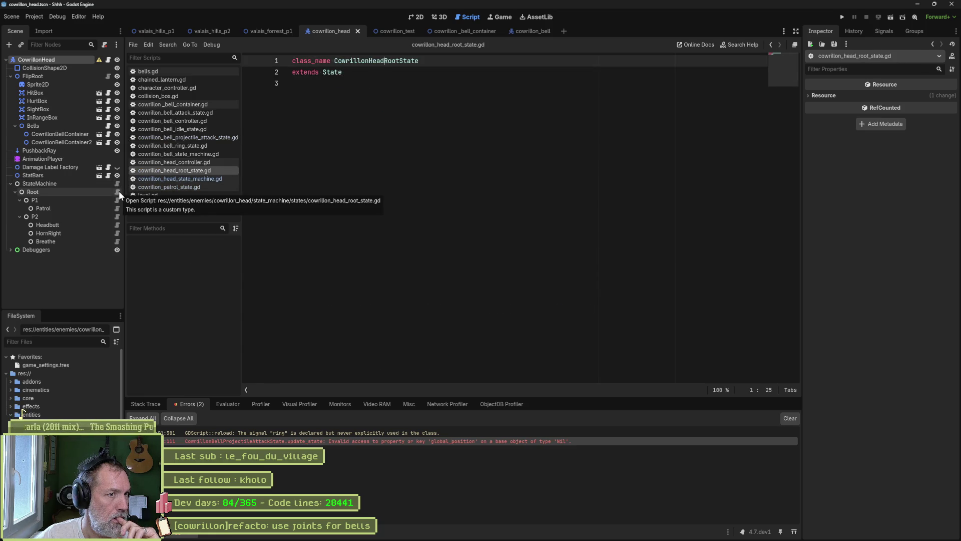
pyautogui.click(118, 200)
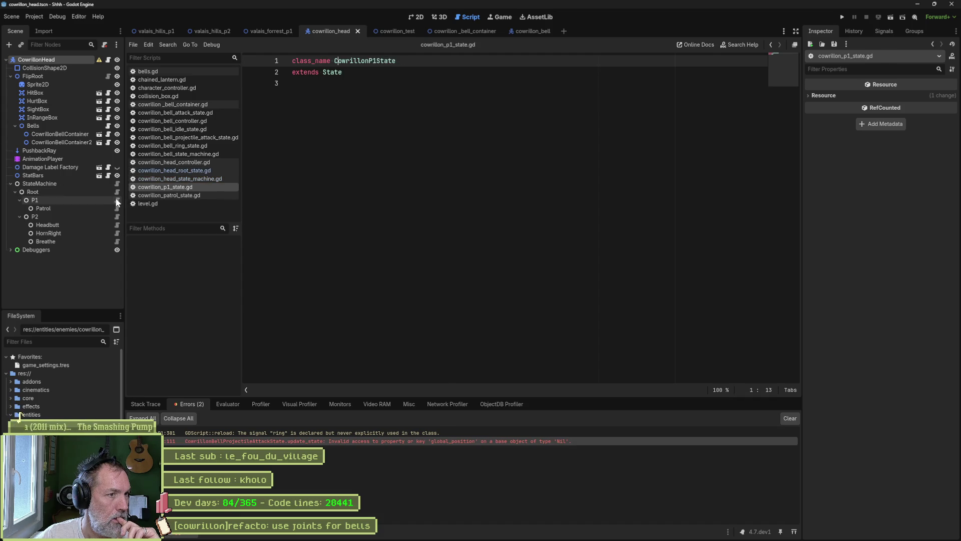
pyautogui.click(117, 209)
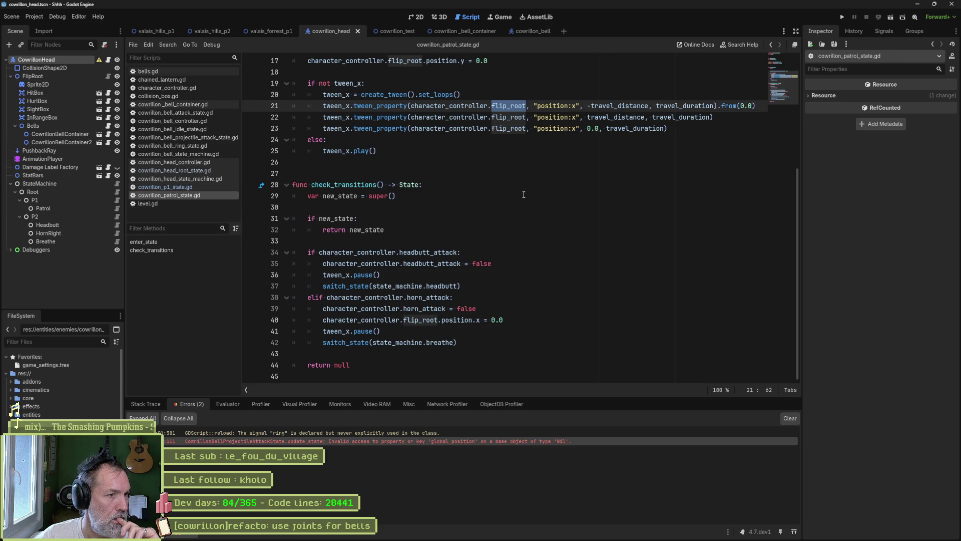
pyautogui.scroll(5, 524, 194)
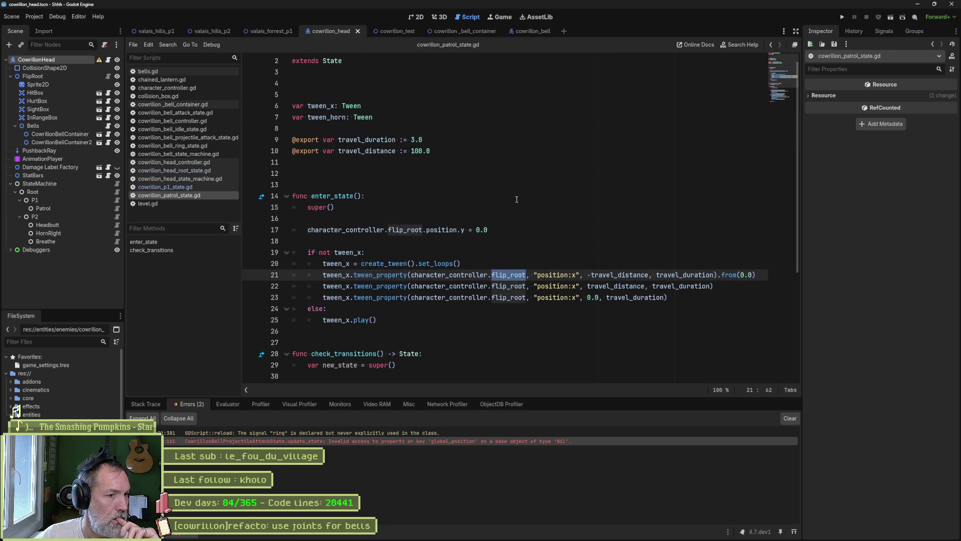
pyautogui.moveTo(381, 230)
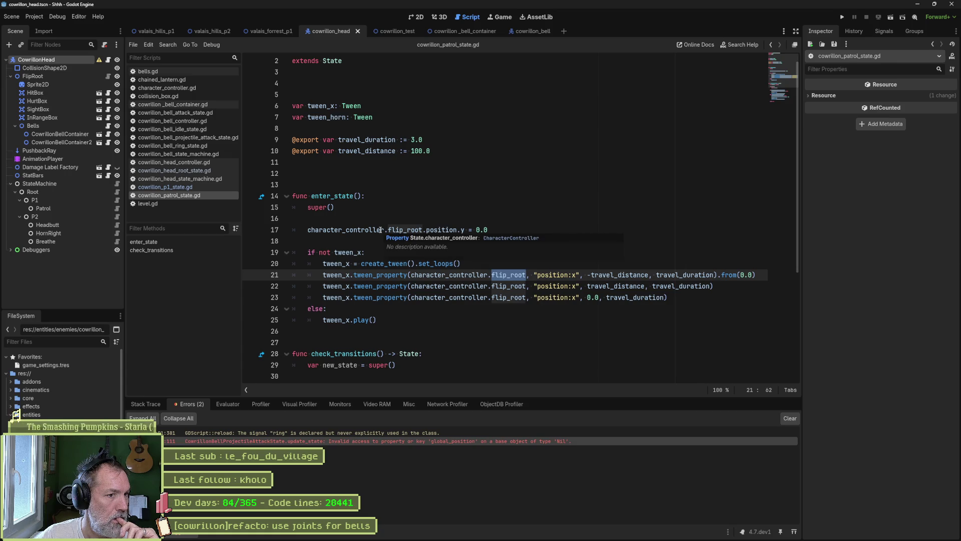
pyautogui.moveTo(381, 230)
pyautogui.mouseDown()
pyautogui.moveTo(385, 329)
pyautogui.moveTo(387, 317)
pyautogui.mouseUp()
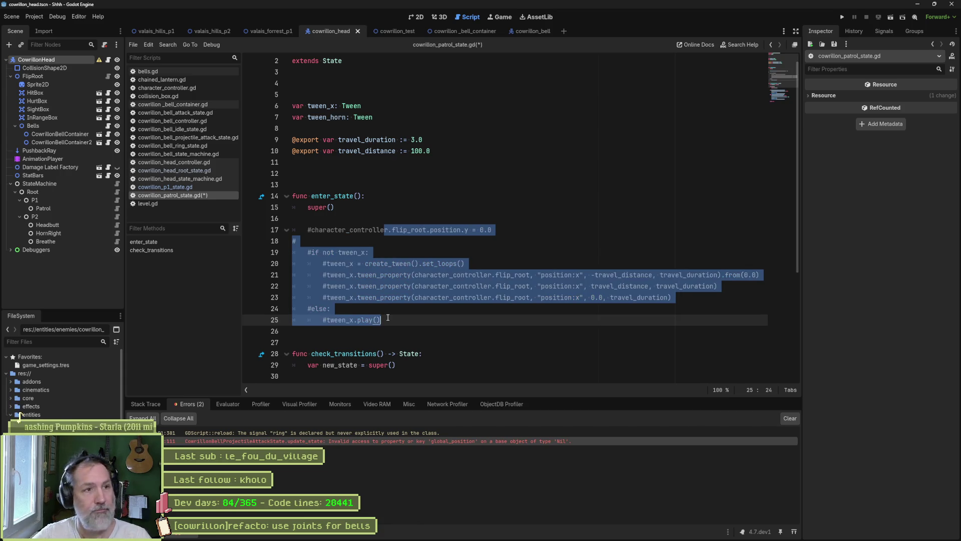
# After a quick test run, comment out only the patrol tween lines 19–25.
pyautogui.press('F6')
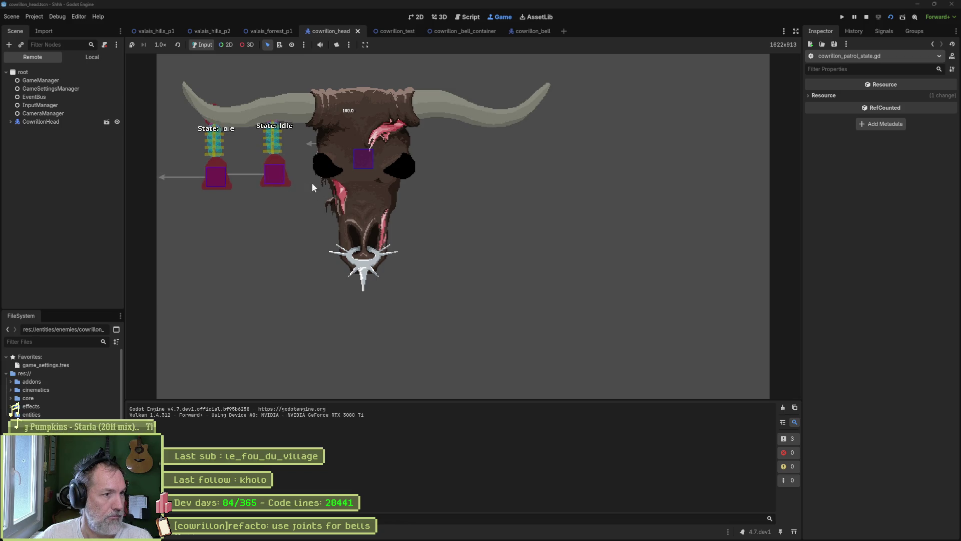
pyautogui.press('F8')
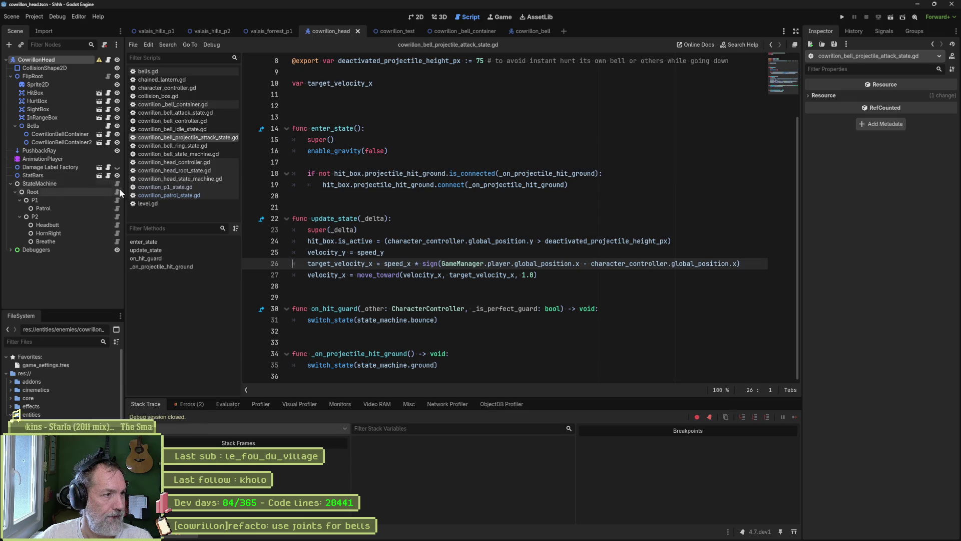
pyautogui.click(117, 208)
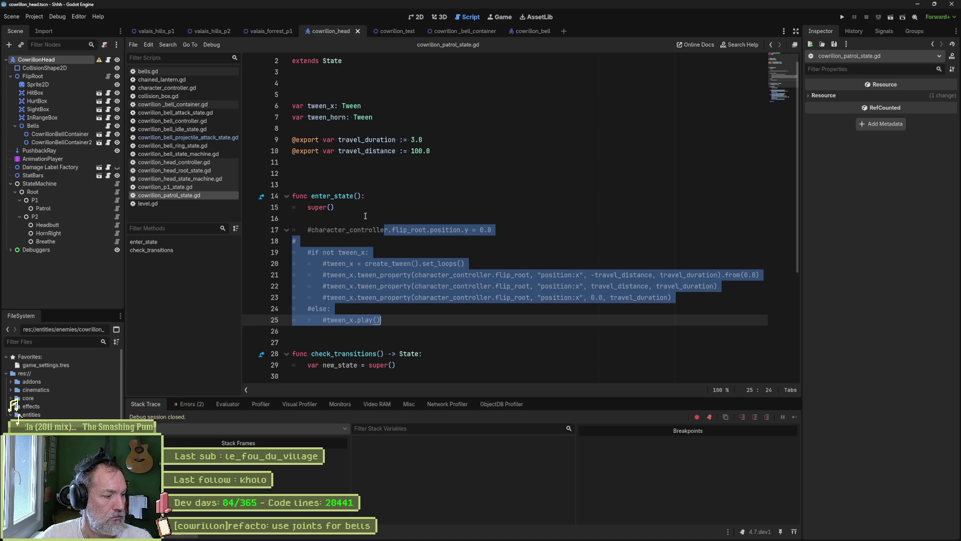
pyautogui.hotkey('ctrl', 'k')
pyautogui.click(385, 230)
pyautogui.moveTo(372, 252)
pyautogui.mouseDown()
pyautogui.moveTo(461, 263)
pyautogui.moveTo(394, 318)
pyautogui.mouseUp()
pyautogui.hotkey('ctrl', 'k')
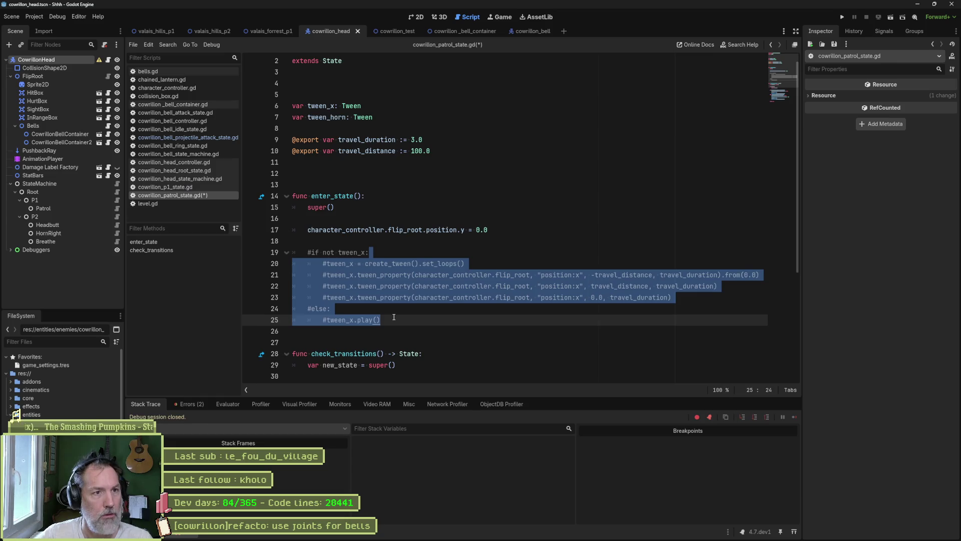
# Rerun cowrillon_head and inspect FlipRoot's live properties in the Remote tree.
pyautogui.press('F6')
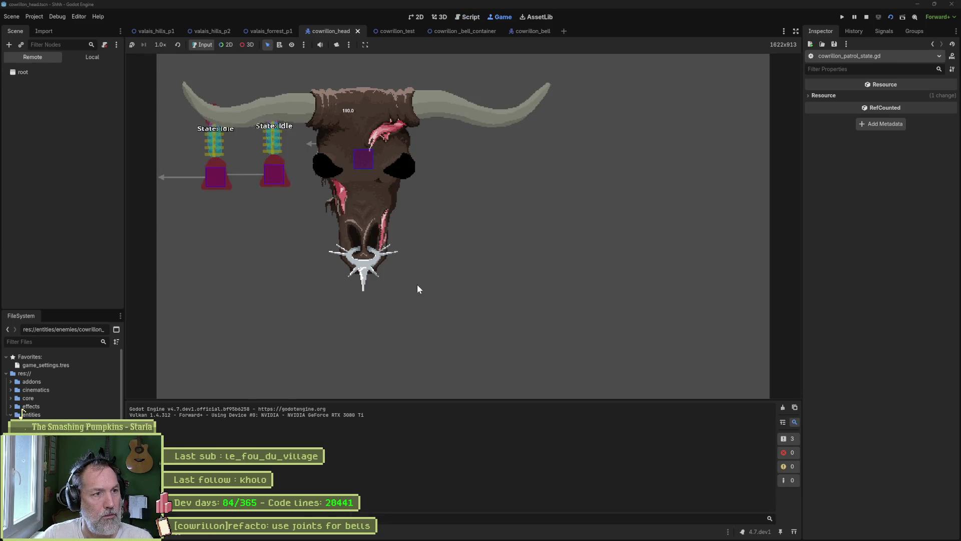
pyautogui.press('F8')
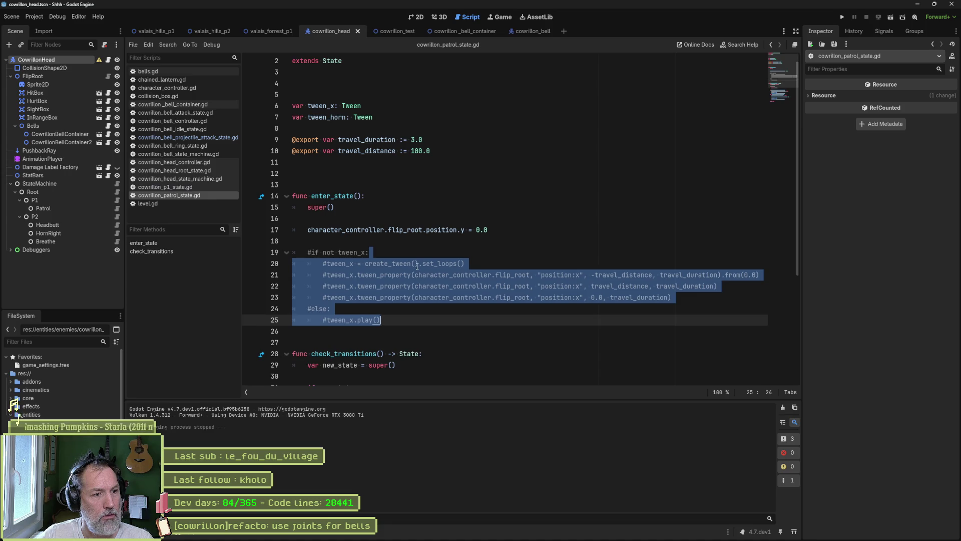
pyautogui.click(417, 266)
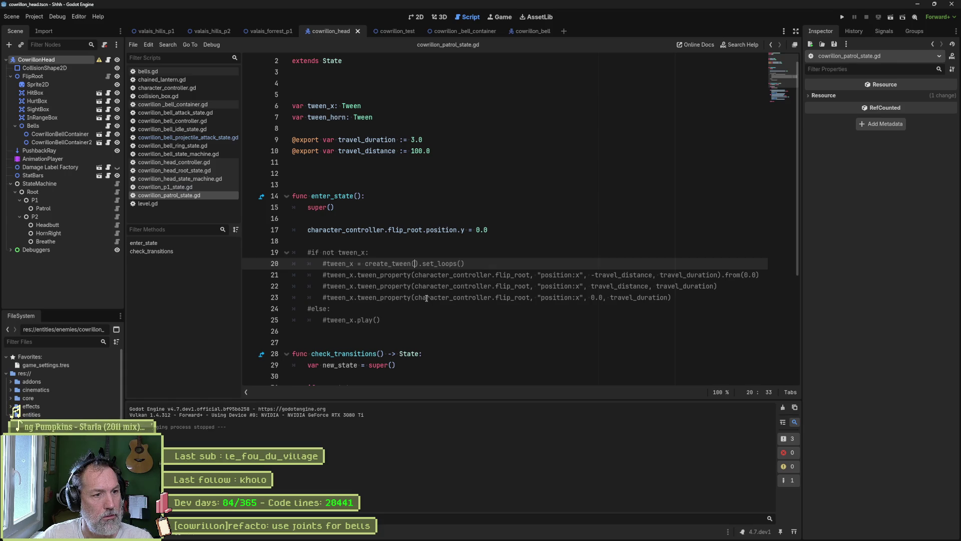
pyautogui.moveTo(409, 275); pyautogui.dragTo(538, 276)
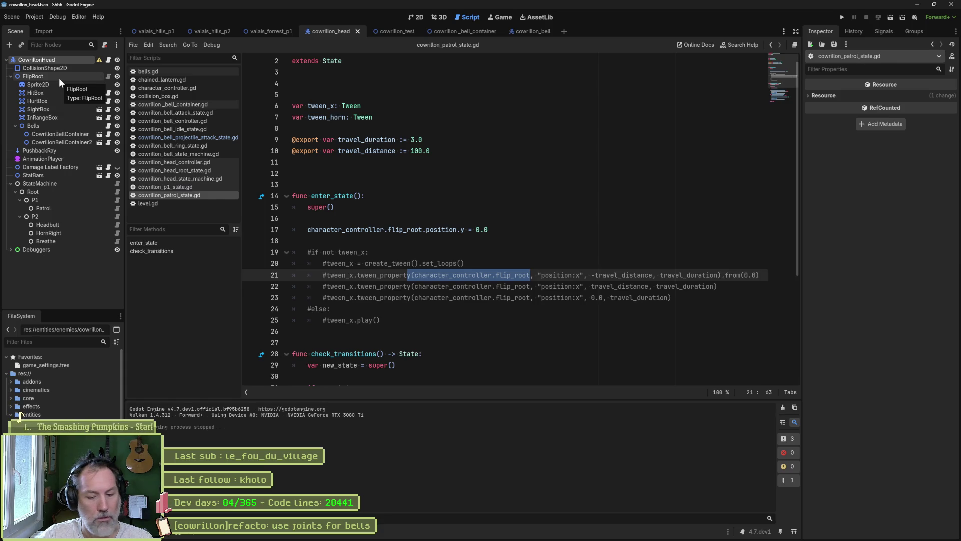
pyautogui.press('F6')
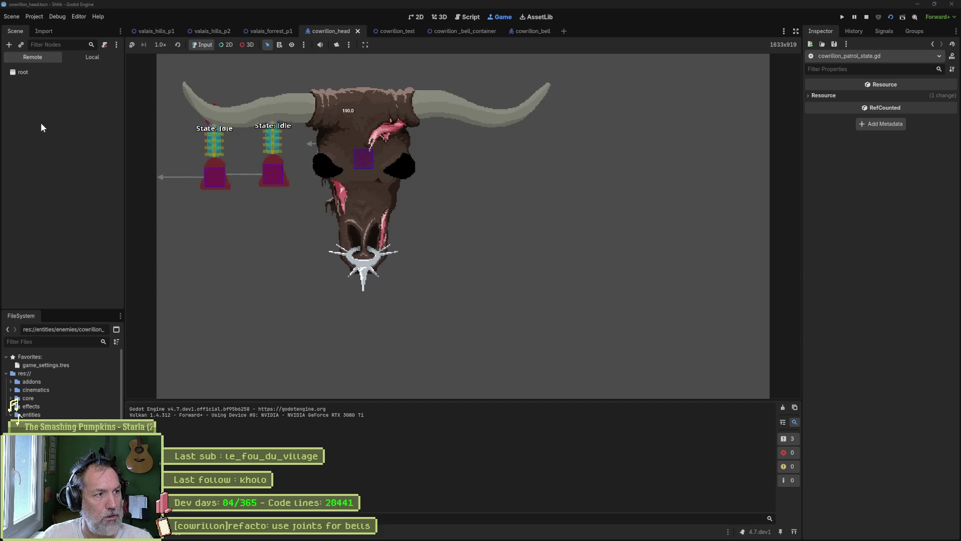
pyautogui.click(11, 122)
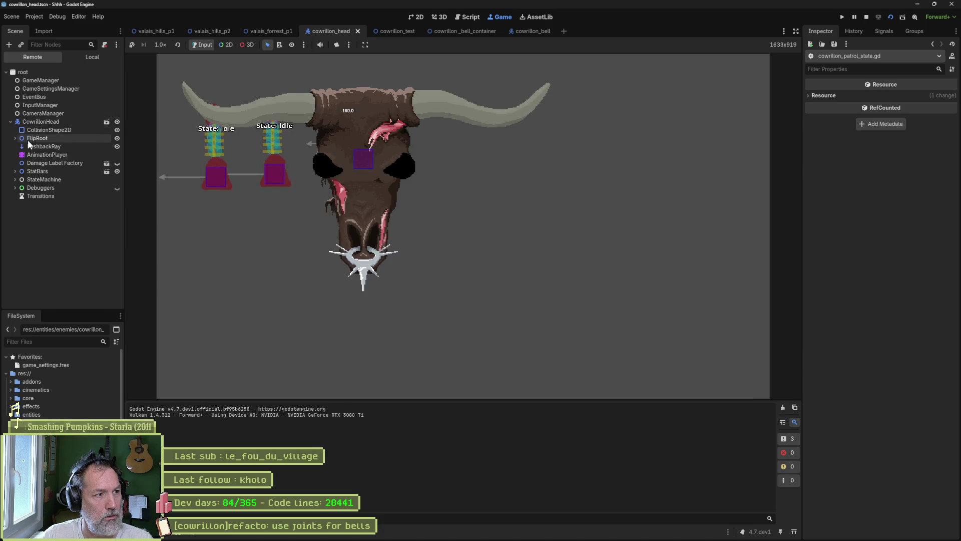
pyautogui.click(28, 139)
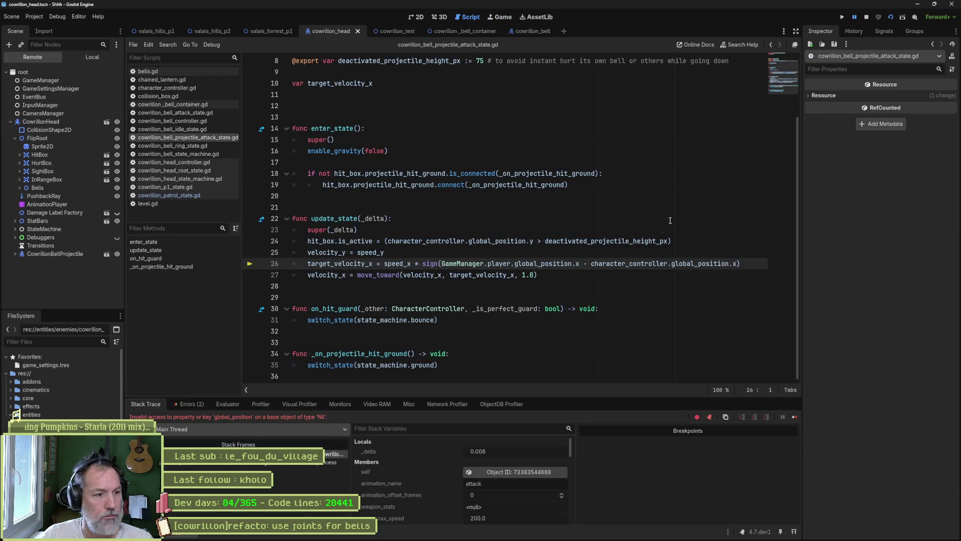
# Stop the debug session and look up target_velocity_x and GameManager in the script.
pyautogui.click(866, 17)
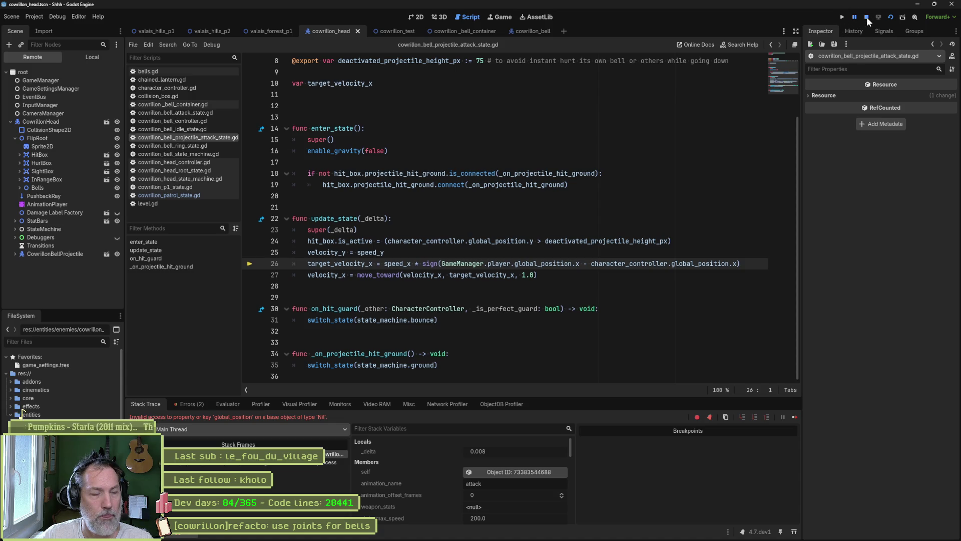
pyautogui.doubleClick(361, 265)
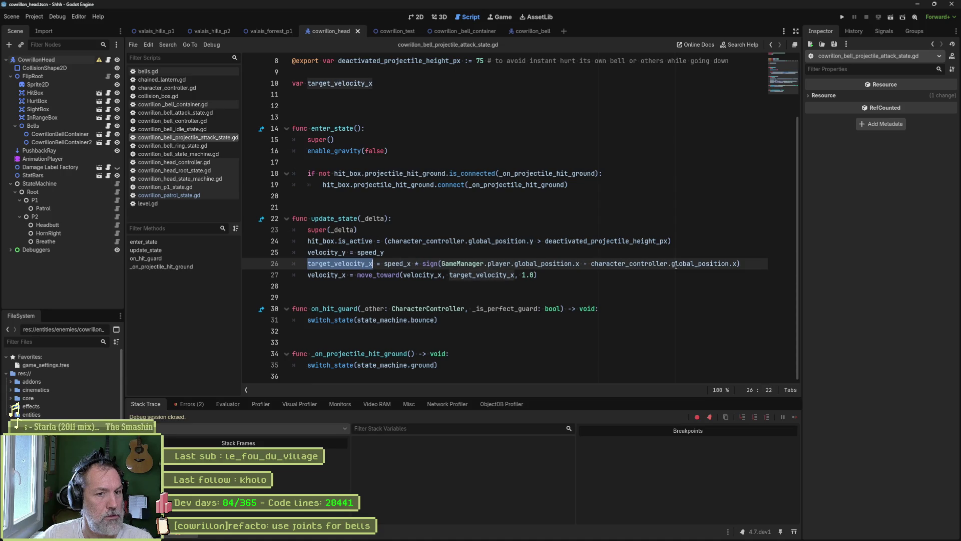
pyautogui.click(475, 264)
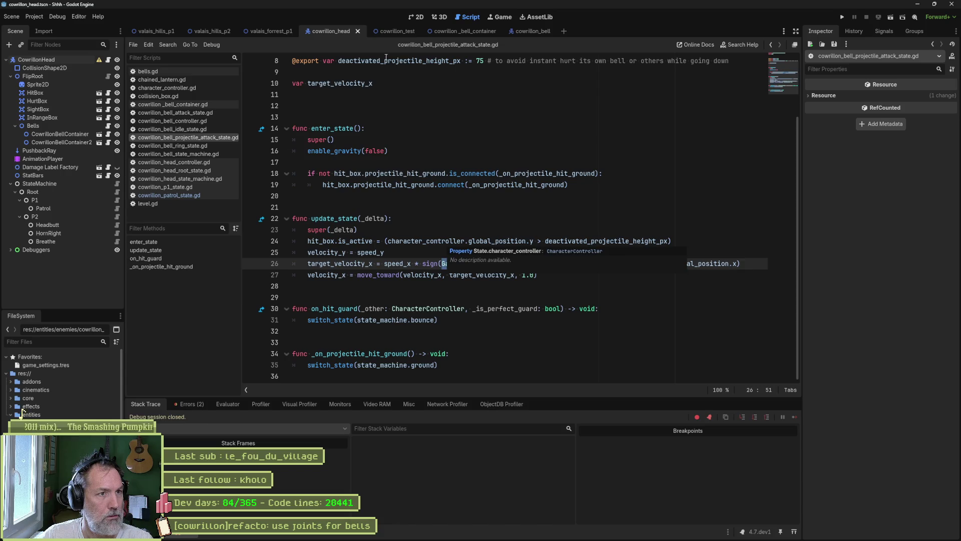
# Run the cowrillon_test scene, inspect FlipRoot live, then stop it.
pyautogui.click(386, 32)
pyautogui.press('F6')
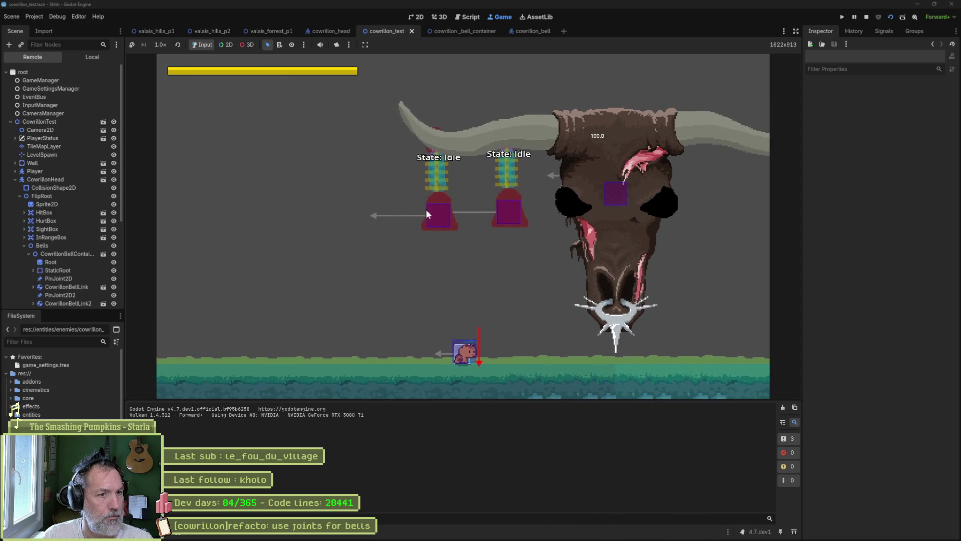
pyautogui.click(56, 195)
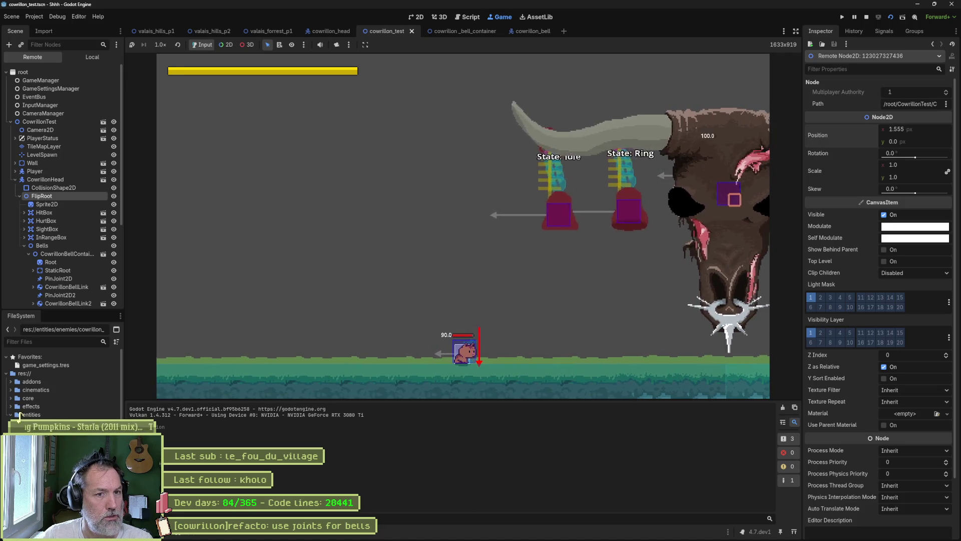
pyautogui.press('F8')
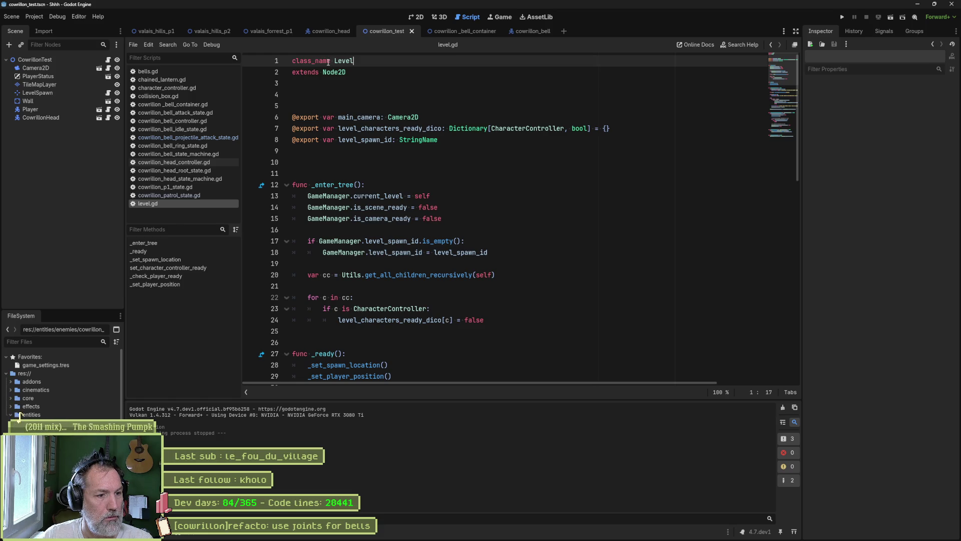
# In cowrillon_bell_container, close bells.gd, chained_lantern.gd, character_controller.gd and collision_box.gd.
pyautogui.click(457, 31)
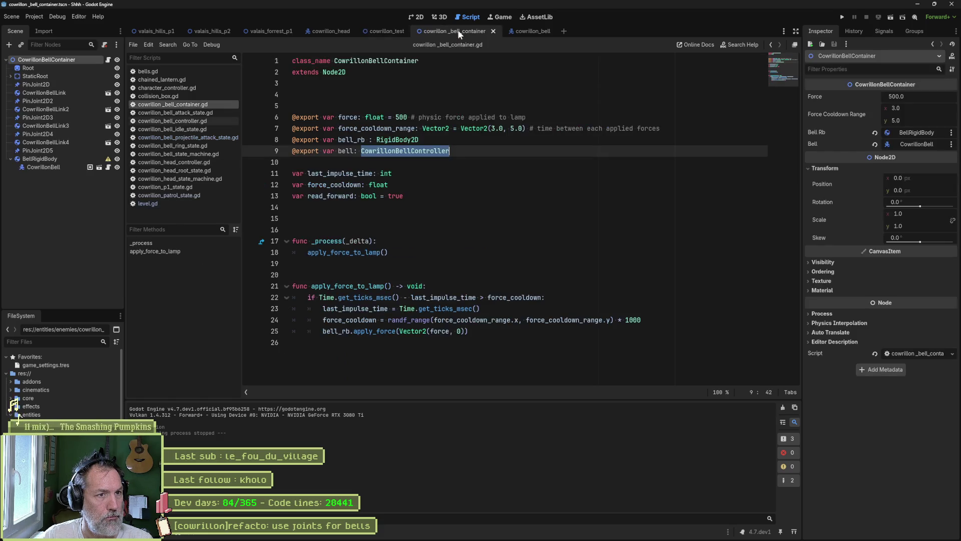
pyautogui.click(202, 88)
pyautogui.click(182, 78)
pyautogui.click(183, 70)
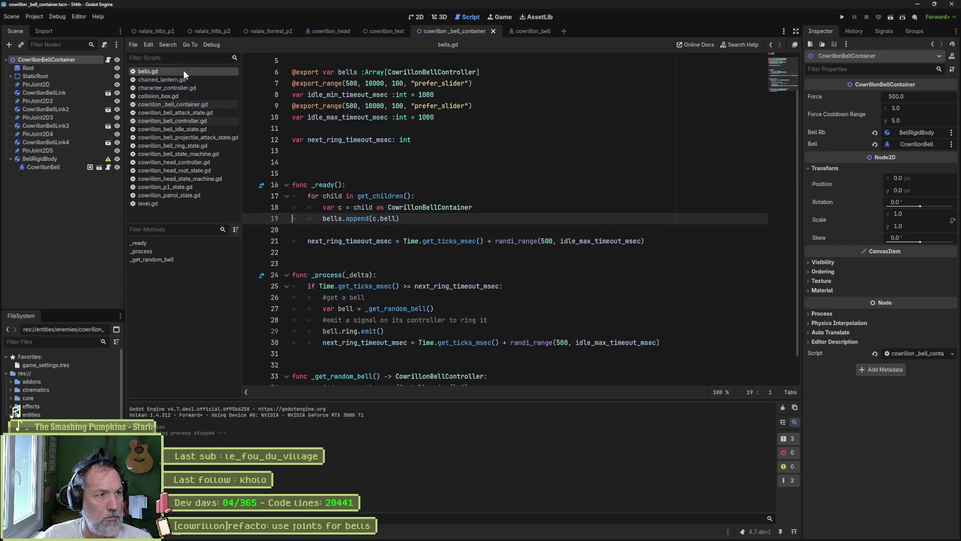
pyautogui.middleClick(181, 73)
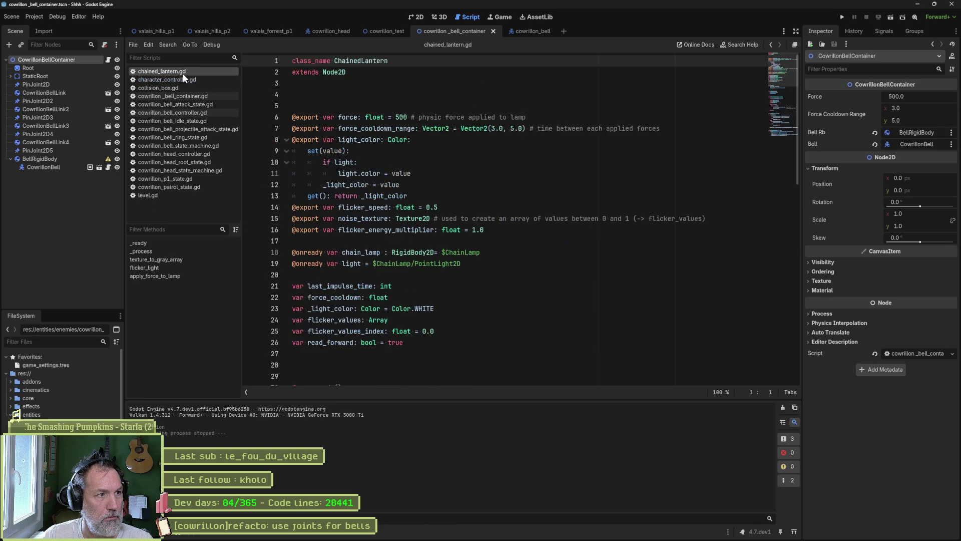
pyautogui.middleClick(183, 74)
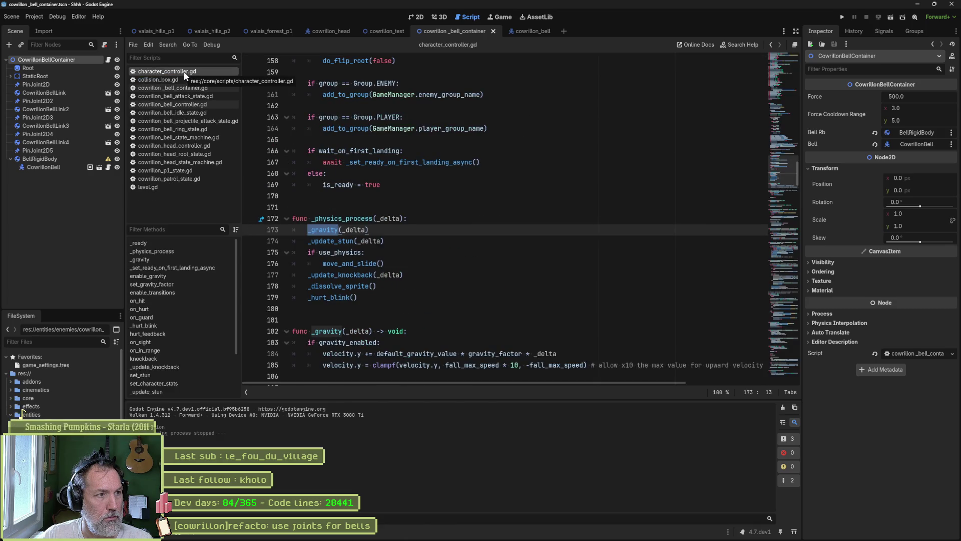
pyautogui.middleClick(184, 71)
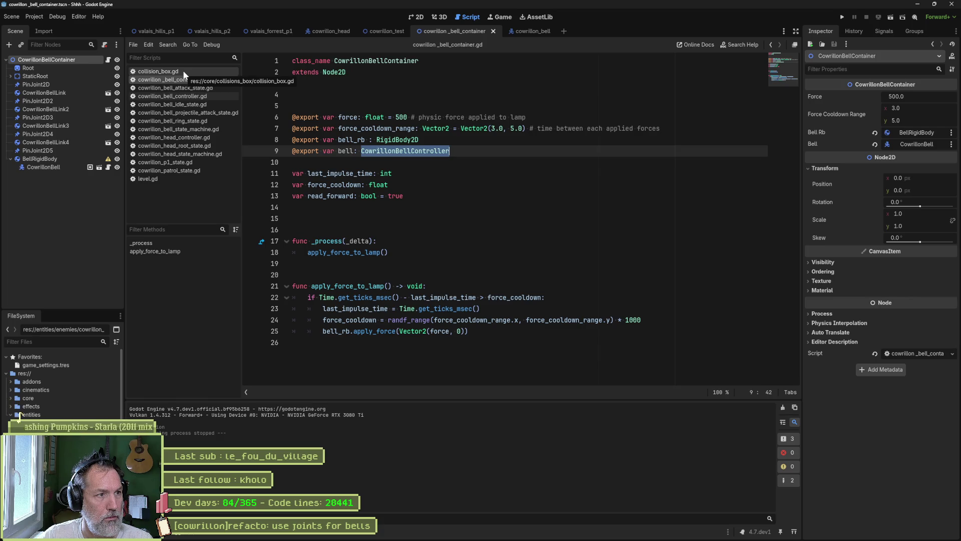
pyautogui.click(182, 70)
pyautogui.middleClick(182, 71)
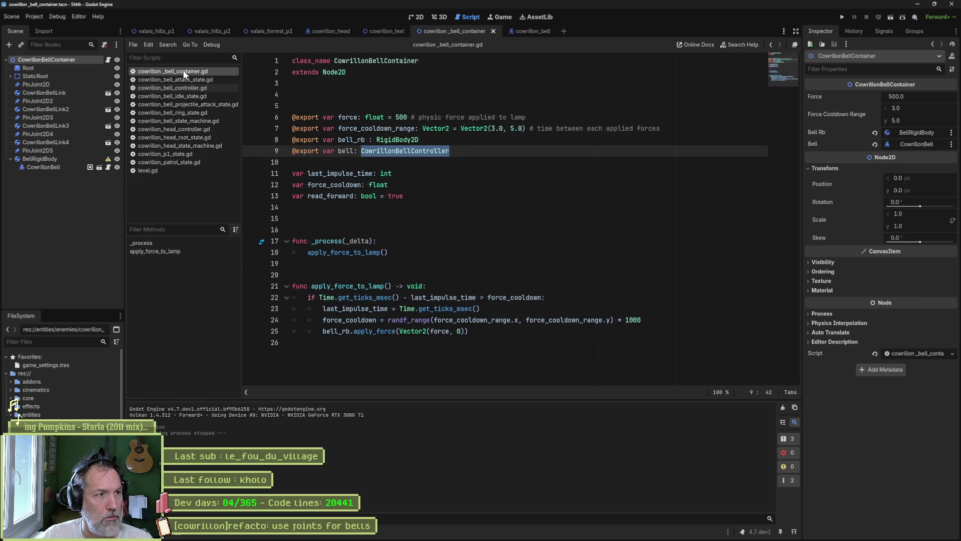
# Close the container, bell attack state, level.gd and projectile attack state scripts.
pyautogui.middleClick(184, 73)
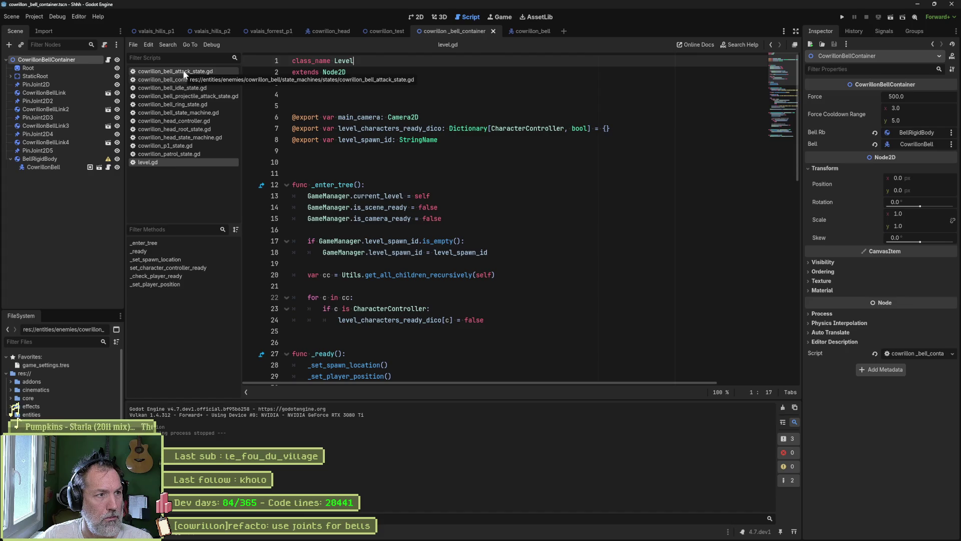
pyautogui.click(184, 72)
pyautogui.middleClick(184, 74)
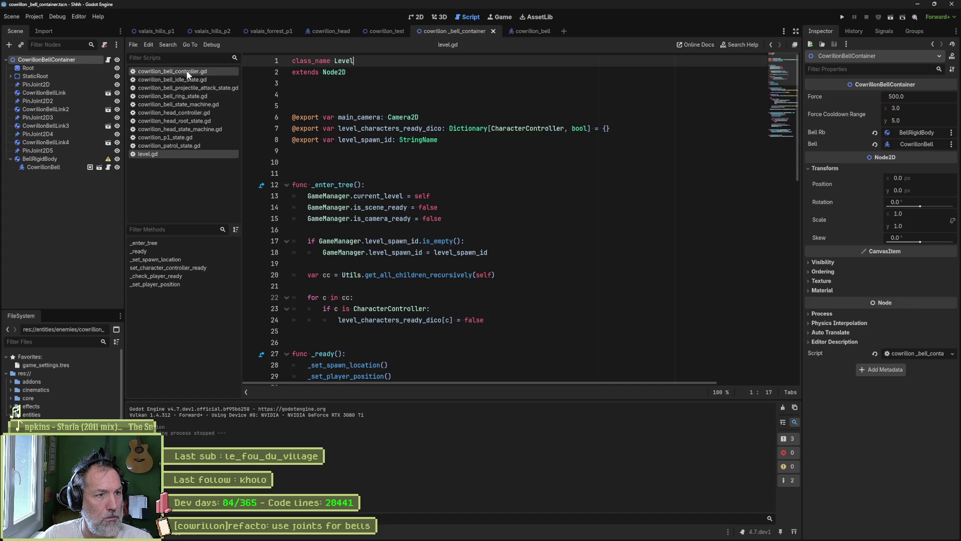
pyautogui.click(509, 164)
pyautogui.hotkey('ctrl', 'w')
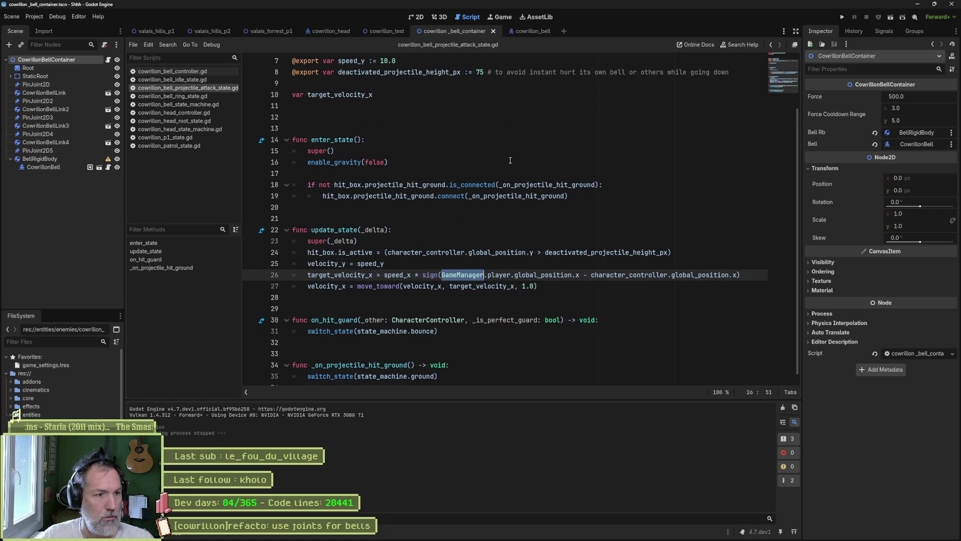
pyautogui.hotkey('ctrl', 'w')
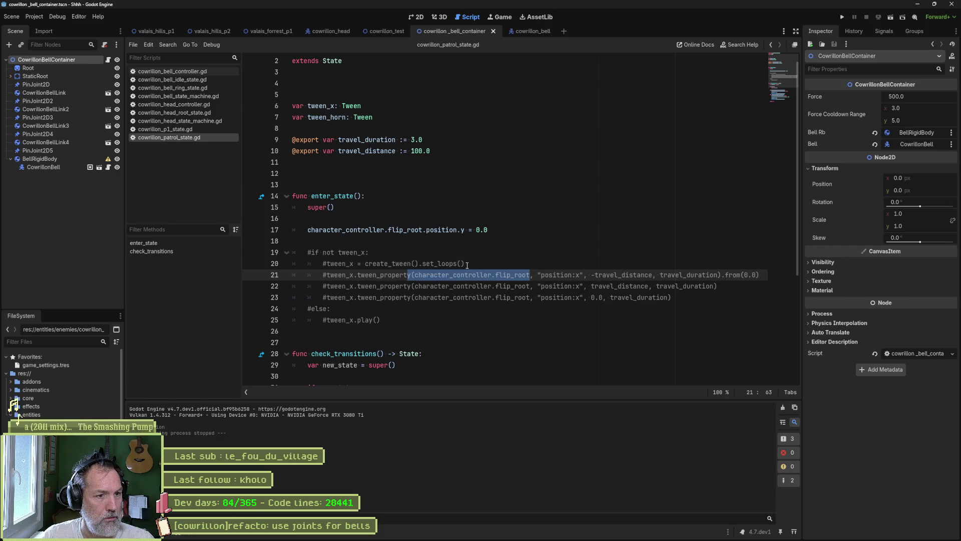
pyautogui.click(437, 275)
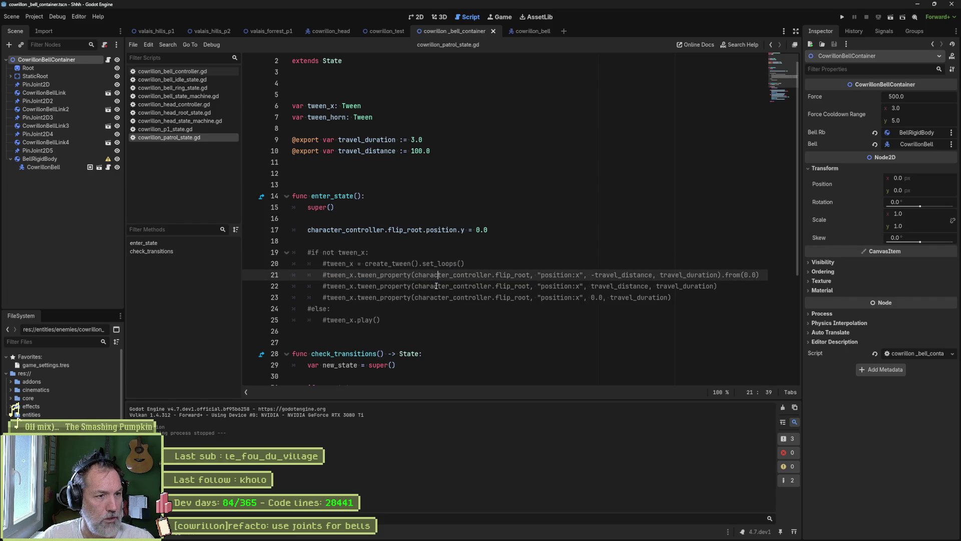
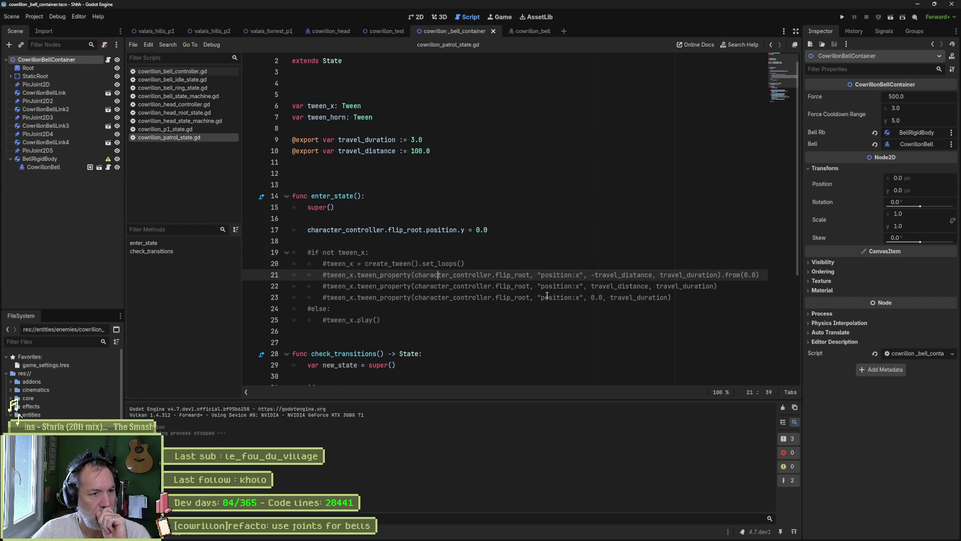
# Uncomment the patrol tween code on lines 19–25 of cowrillon_patrol_state.gd.
pyautogui.scroll(-4, 529, 290)
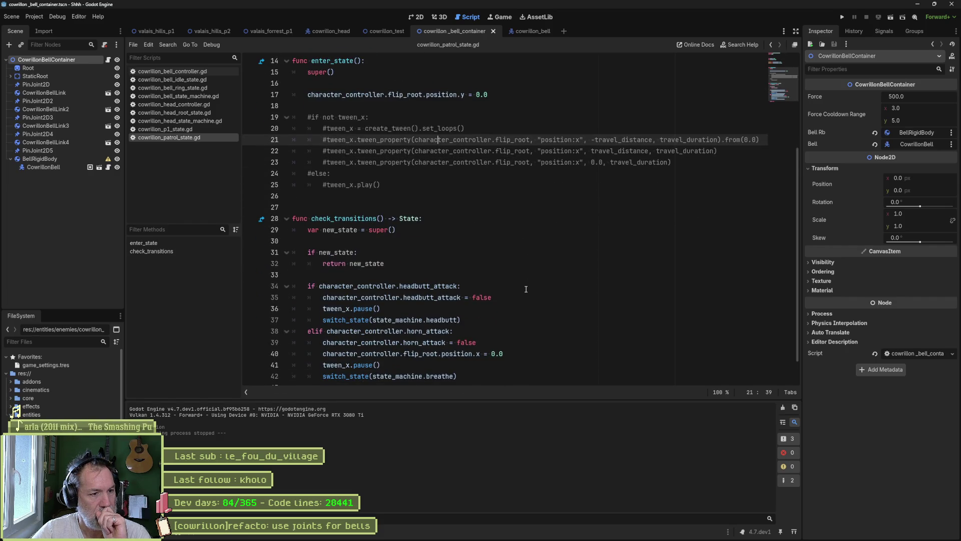
pyautogui.scroll(3, 525, 289)
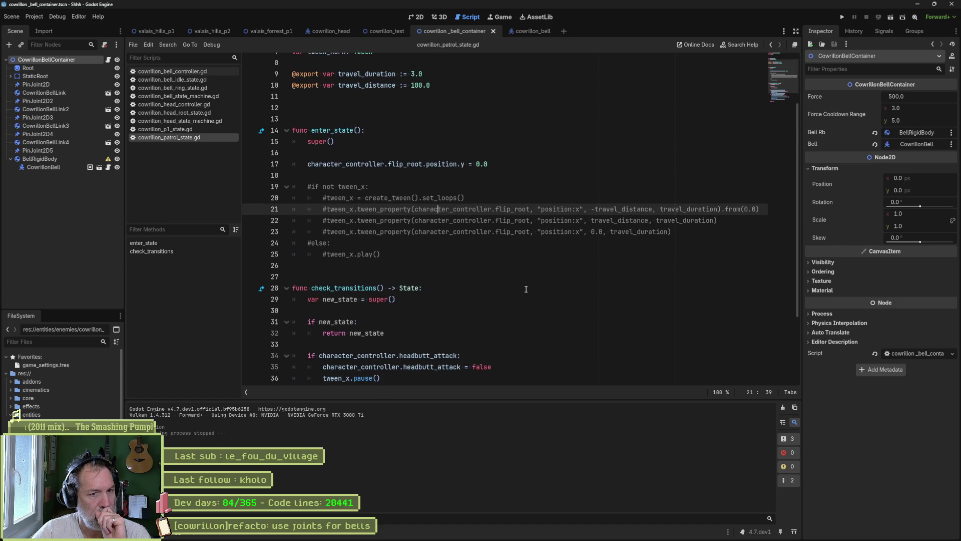
pyautogui.moveTo(427, 192); pyautogui.dragTo(426, 254)
pyautogui.hotkey('ctrl', 'k')
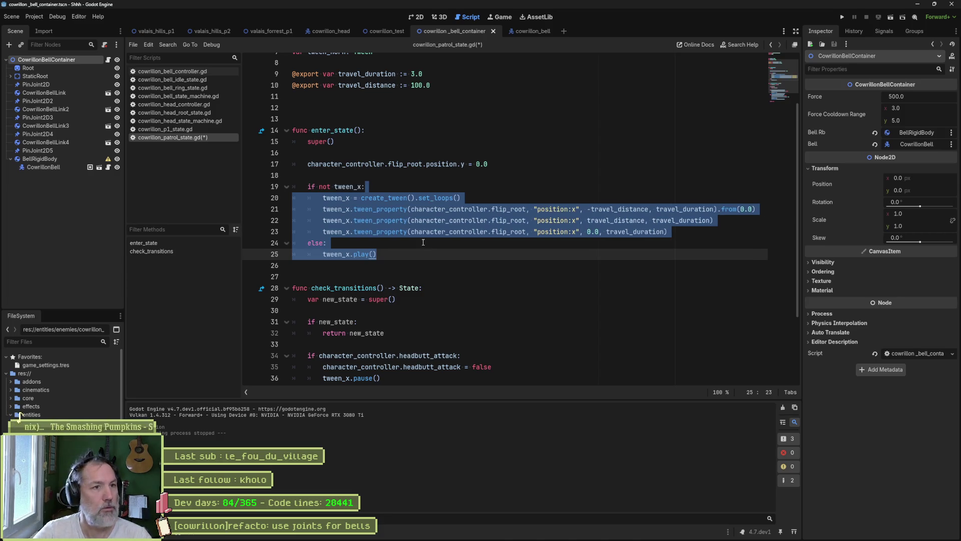
# Test-run the project and then the cowrillon_test scene, and reopen cowrillon_patrol_state.gd.
pyautogui.press('F5')
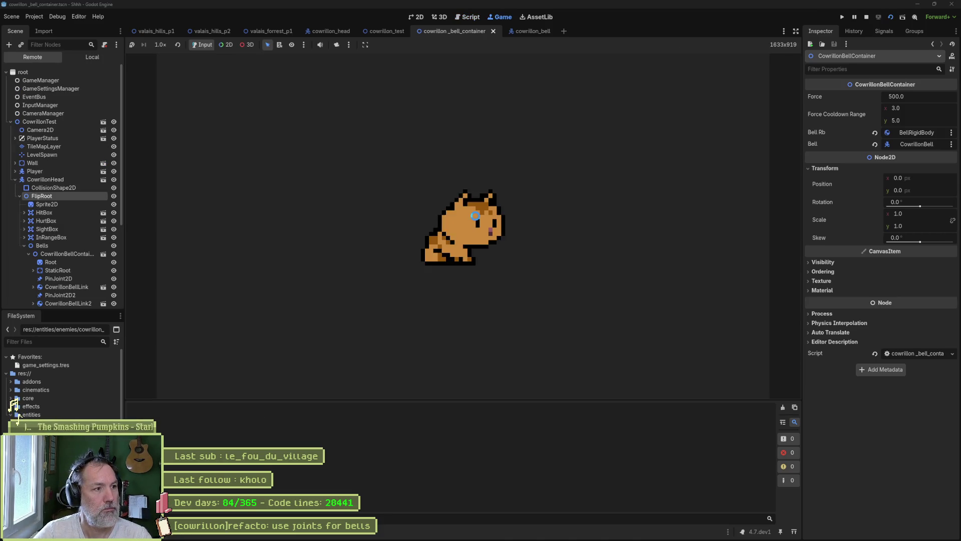
pyautogui.press('F8')
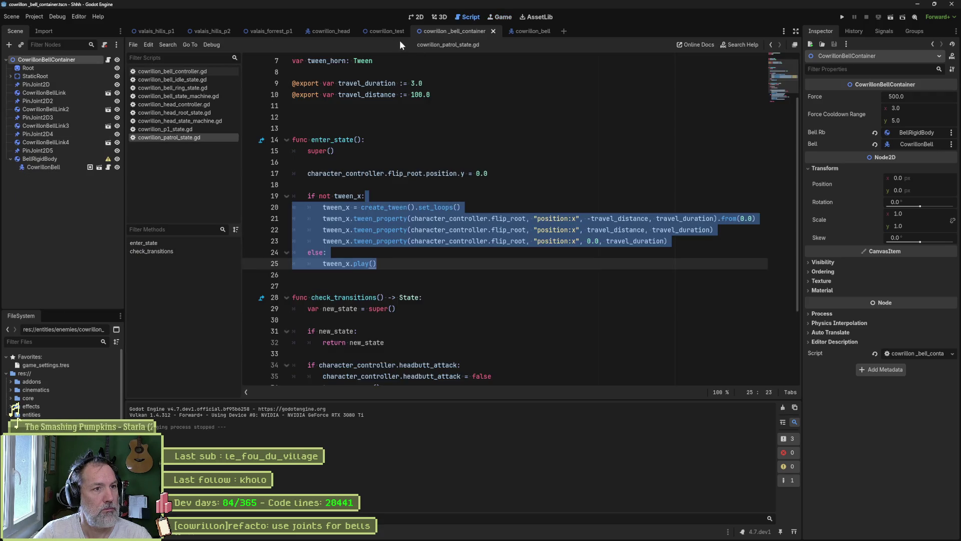
pyautogui.click(379, 32)
pyautogui.press('F6')
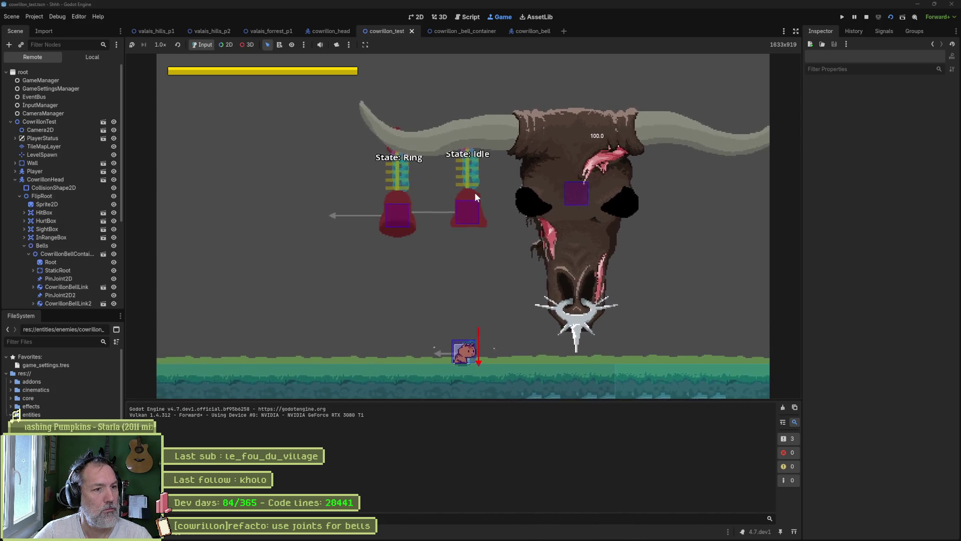
pyautogui.press('F8')
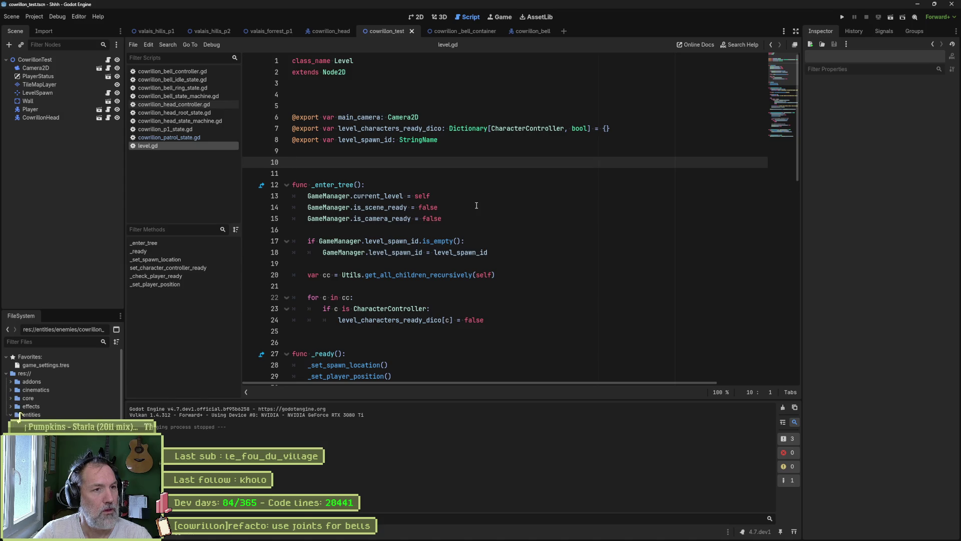
pyautogui.click(199, 137)
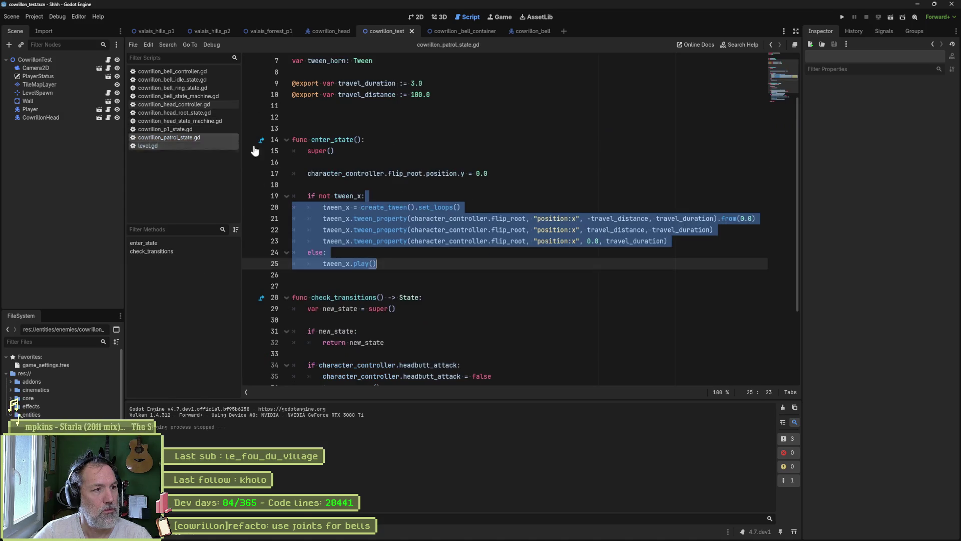
pyautogui.click(514, 219)
pyautogui.doubleClick(511, 218)
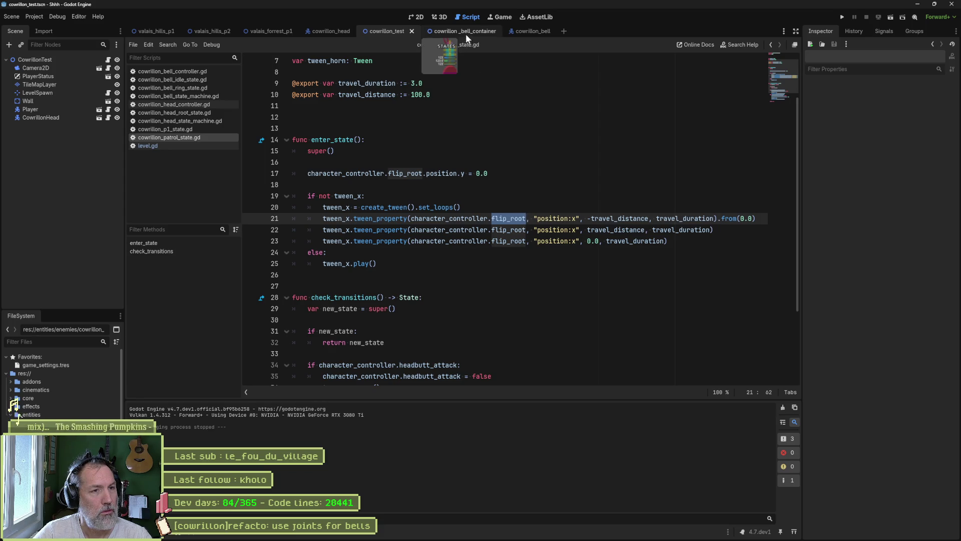
pyautogui.click(323, 31)
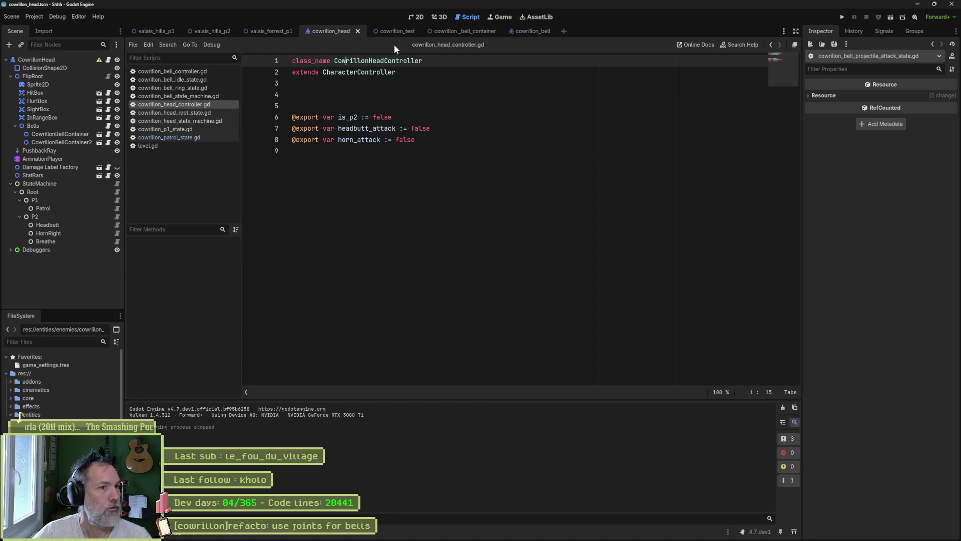
pyautogui.click(390, 30)
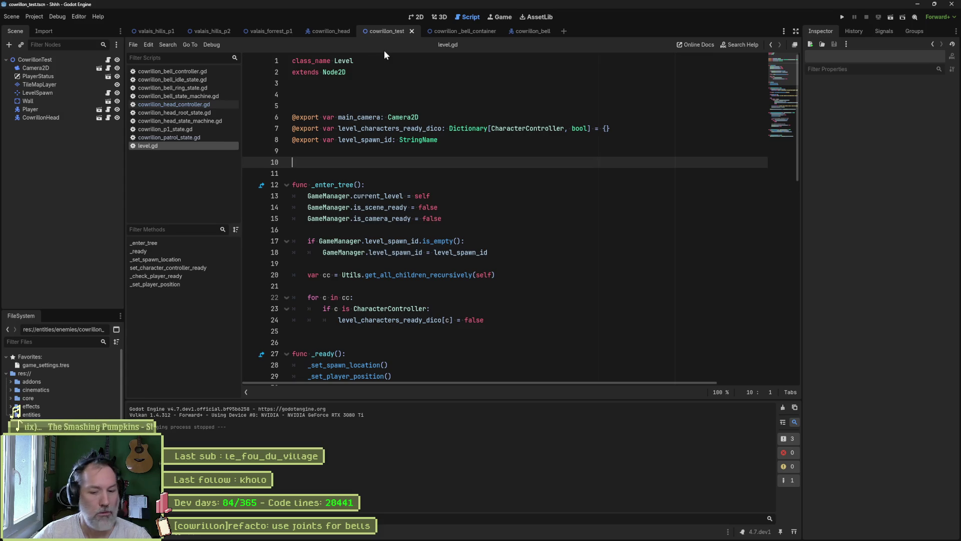
pyautogui.press('F6')
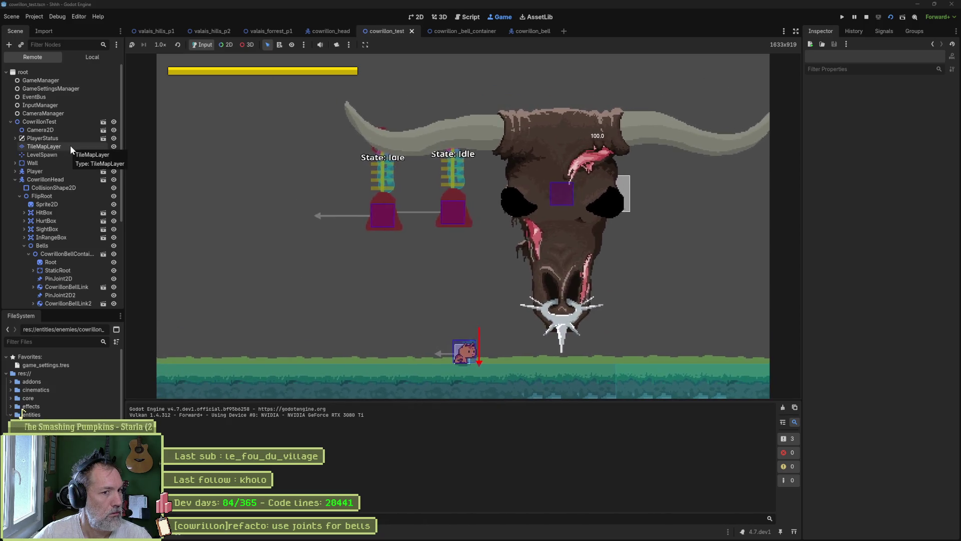
pyautogui.press('F8')
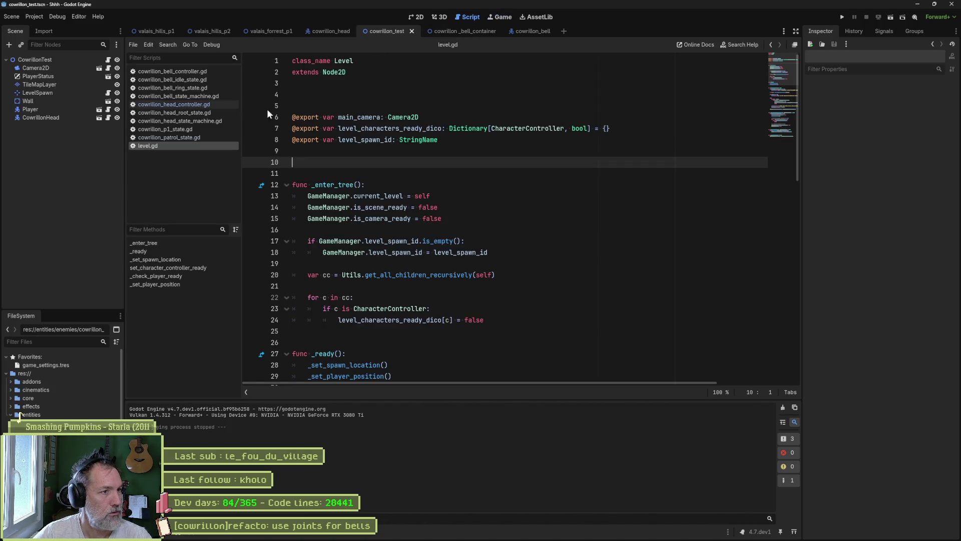
pyautogui.click(208, 137)
# Comment out lines 19–25 and run the scene, inspecting FlipRoot in the Remote tree.
pyautogui.moveTo(378, 263)
pyautogui.mouseDown()
pyautogui.moveTo(404, 235)
pyautogui.moveTo(405, 196)
pyautogui.mouseUp()
pyautogui.hotkey('ctrl', 'k')
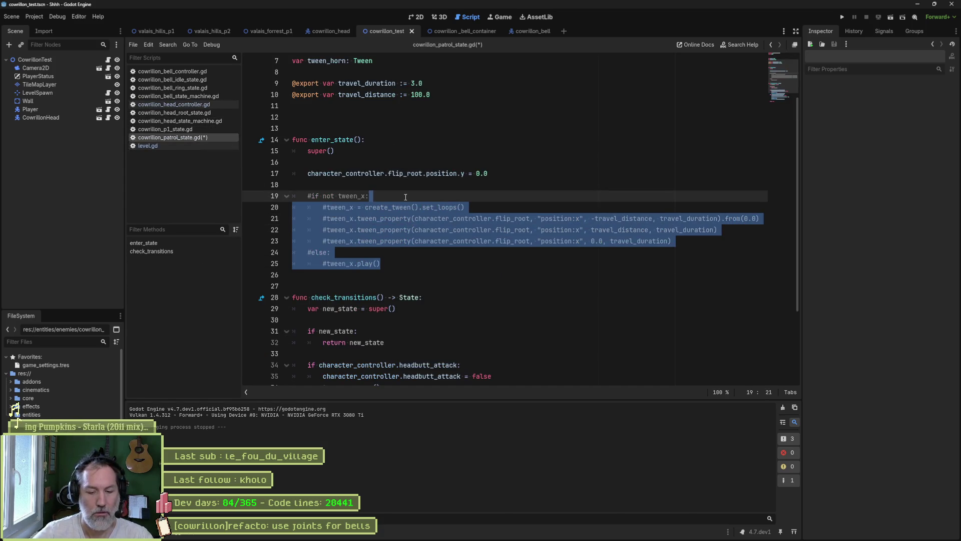
pyautogui.press('F6')
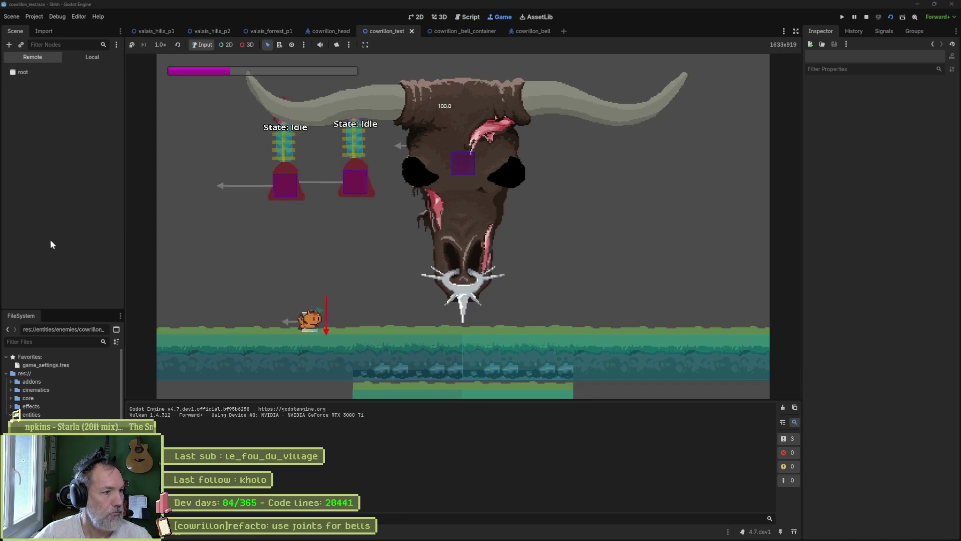
pyautogui.click(50, 197)
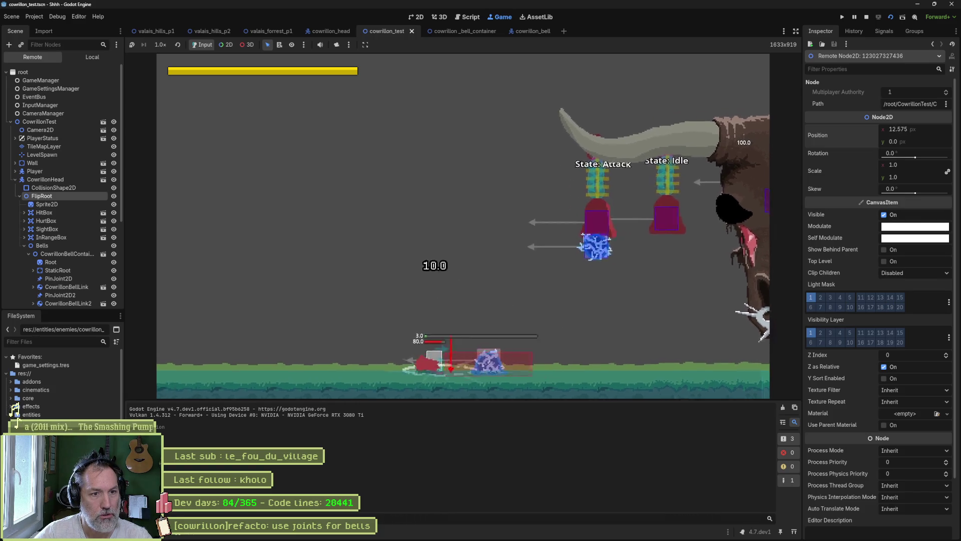
pyautogui.press('F8')
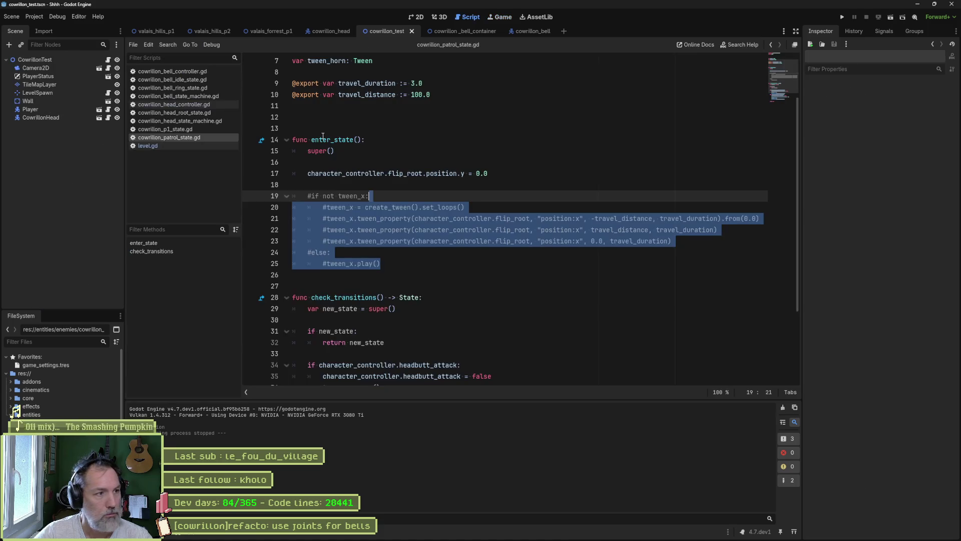
# Uncomment lines 19–25 and undo back to the global_position:x tween version, then bring Discord forward.
pyautogui.click(408, 209)
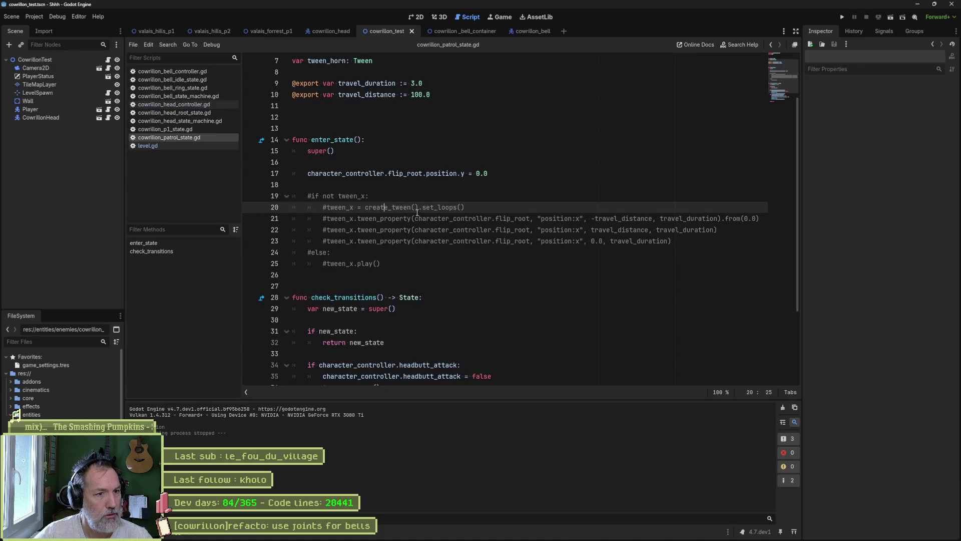
pyautogui.moveTo(422, 219); pyautogui.dragTo(530, 220)
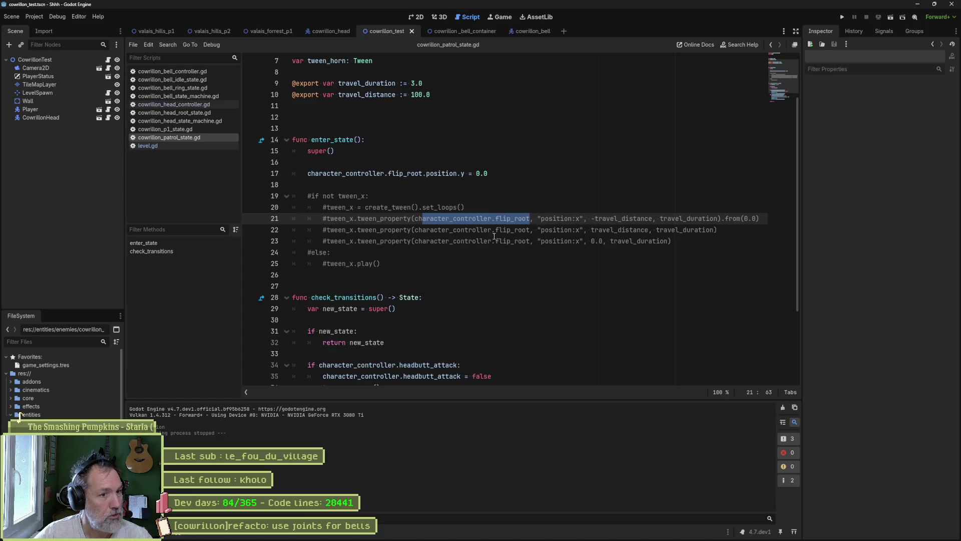
pyautogui.moveTo(421, 264); pyautogui.dragTo(437, 201)
pyautogui.hotkey('ctrl', 'k')
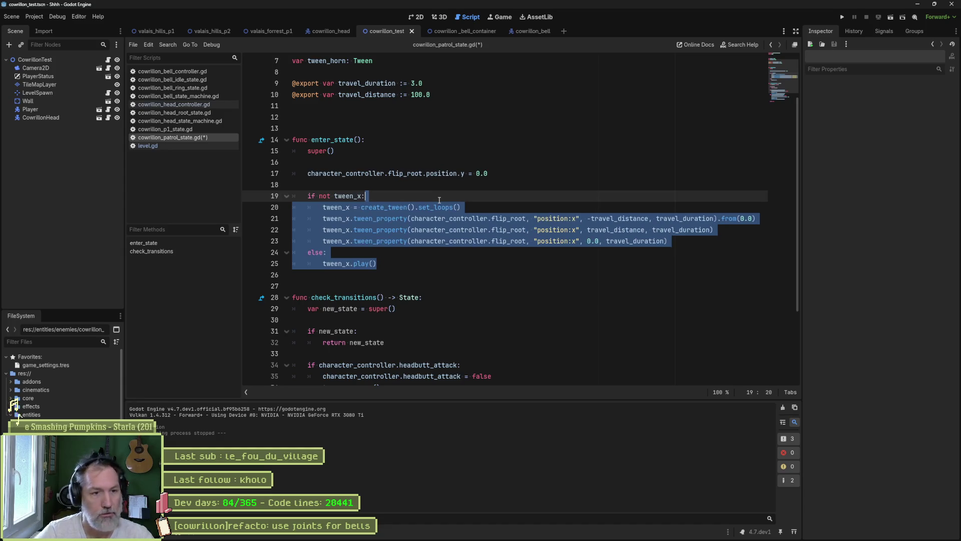
pyautogui.hotkey('ctrl', 'z')
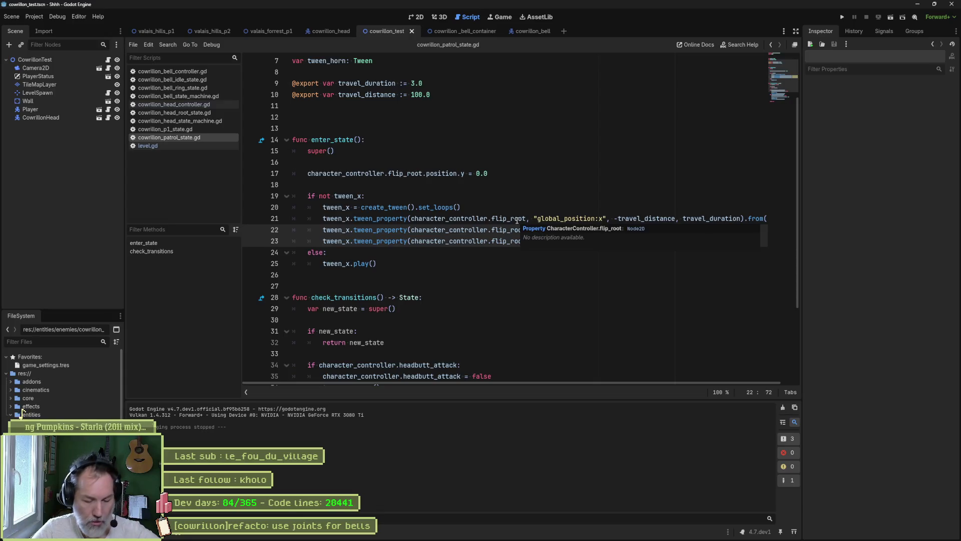
pyautogui.moveTo(666, 539)
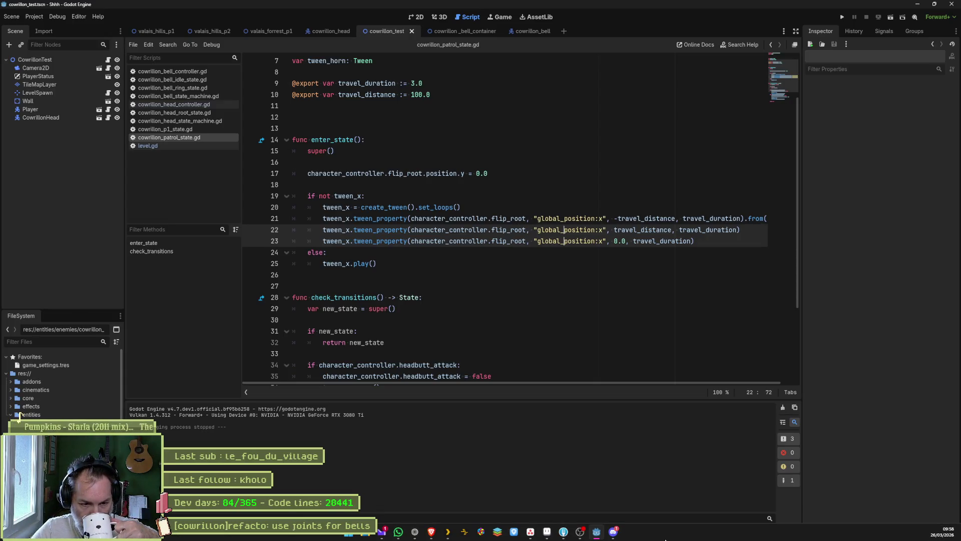
pyautogui.click(616, 532)
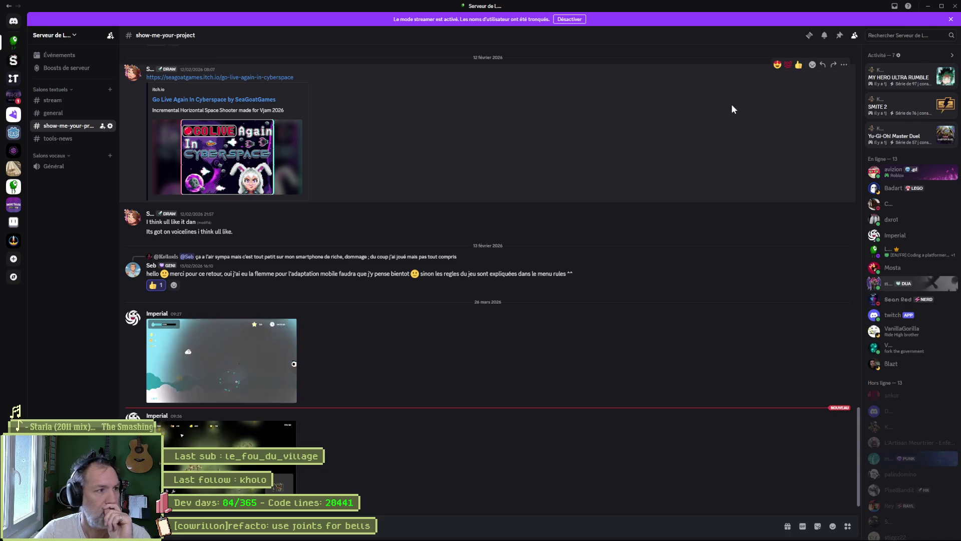
pyautogui.click(14, 96)
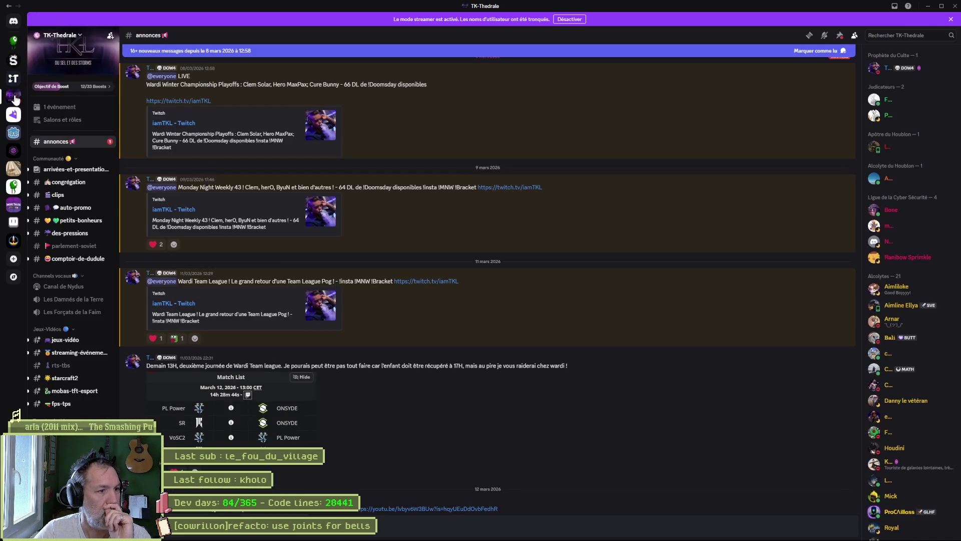
pyautogui.rightClick(15, 99)
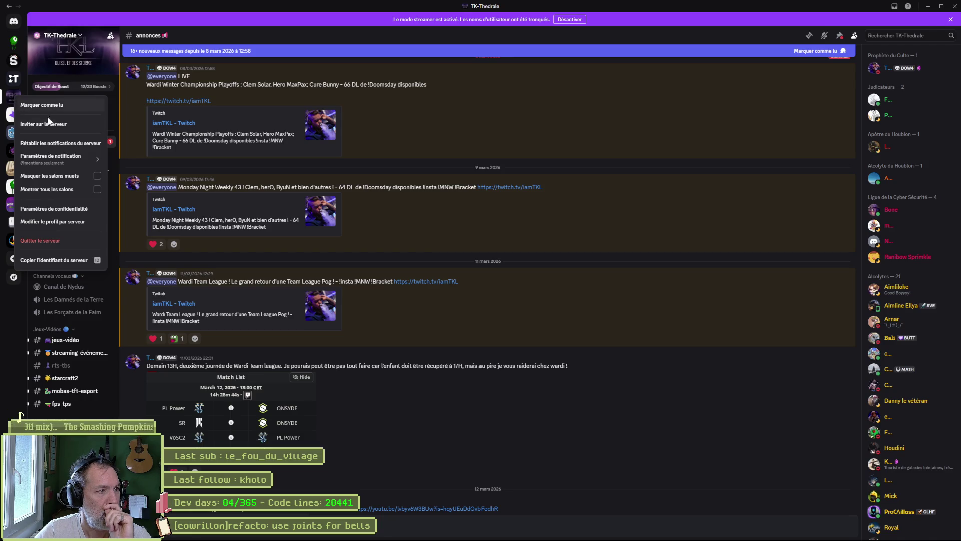
pyautogui.moveTo(98, 159)
pyautogui.click(206, 190)
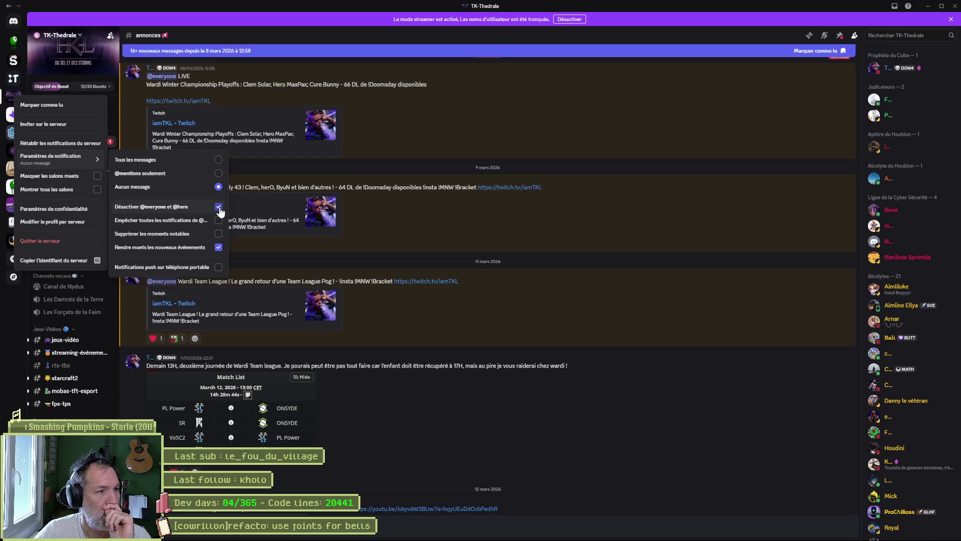
pyautogui.click(219, 223)
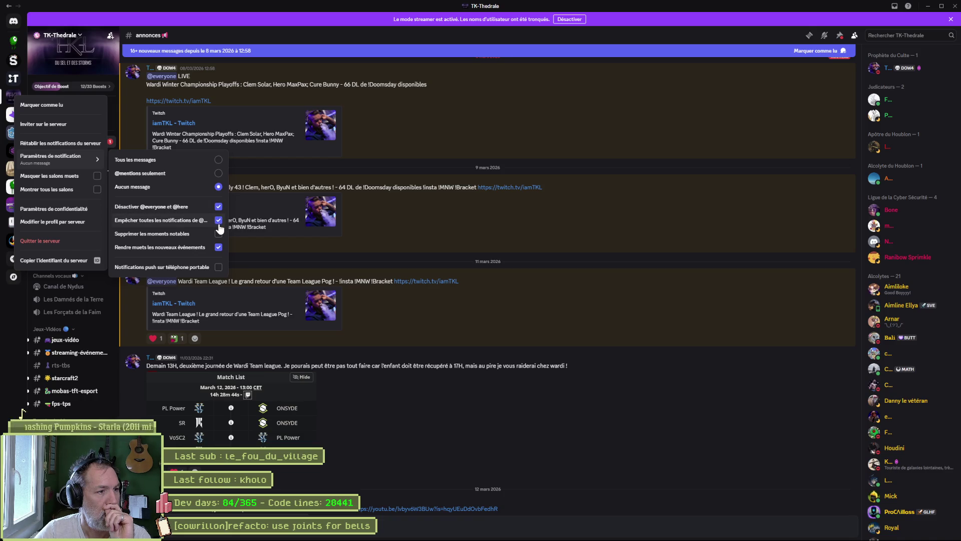
# Return to the show-me-your-project channel and close the streamer-mode notice.
pyautogui.click(502, 337)
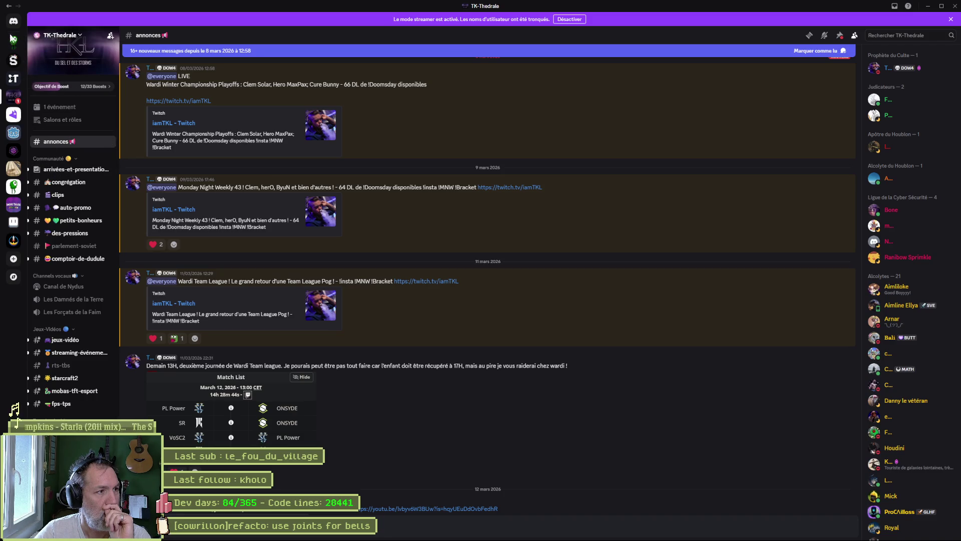
pyautogui.click(14, 40)
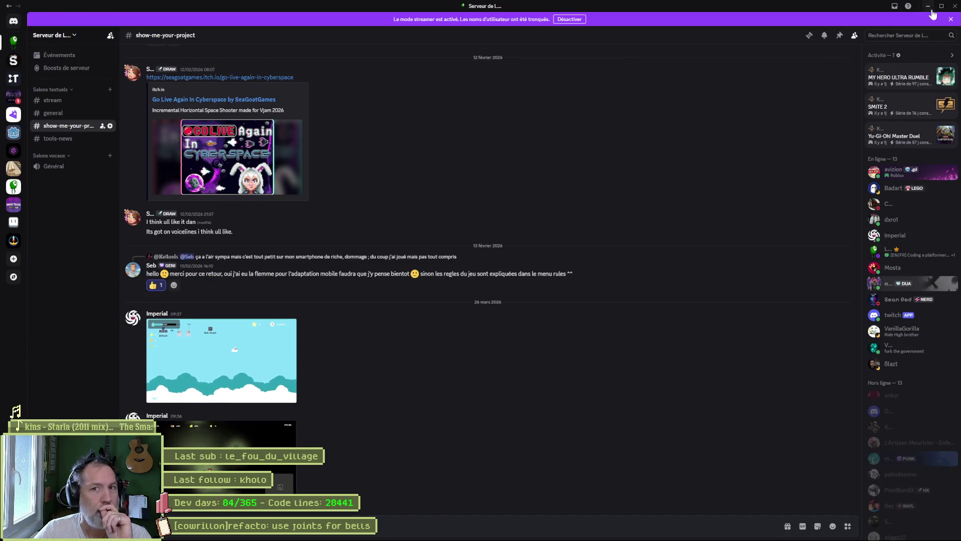
pyautogui.click(952, 22)
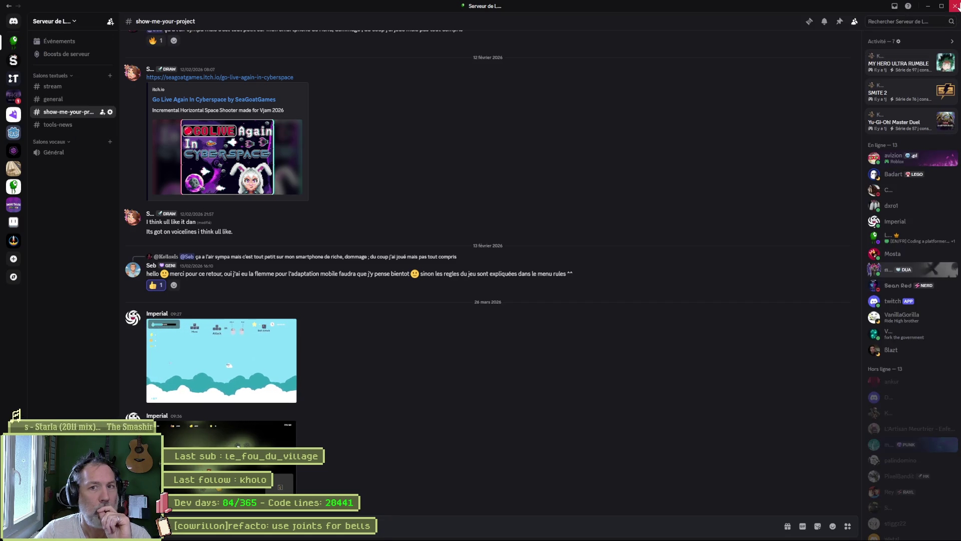
# Return to Godot and expand the entities folder in the FileSystem dock.
pyautogui.hotkey('alt', 'Tab')
pyautogui.click(544, 203)
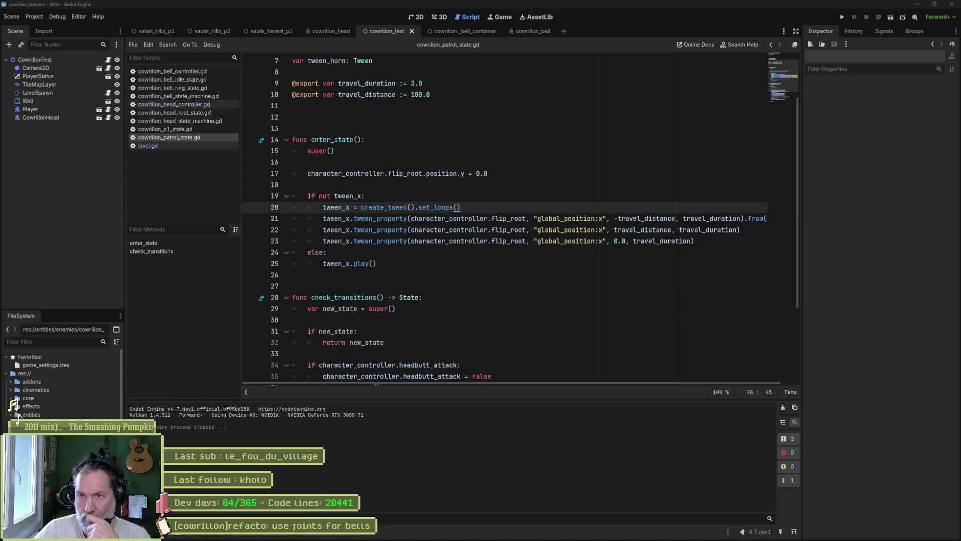
pyautogui.click(19, 415)
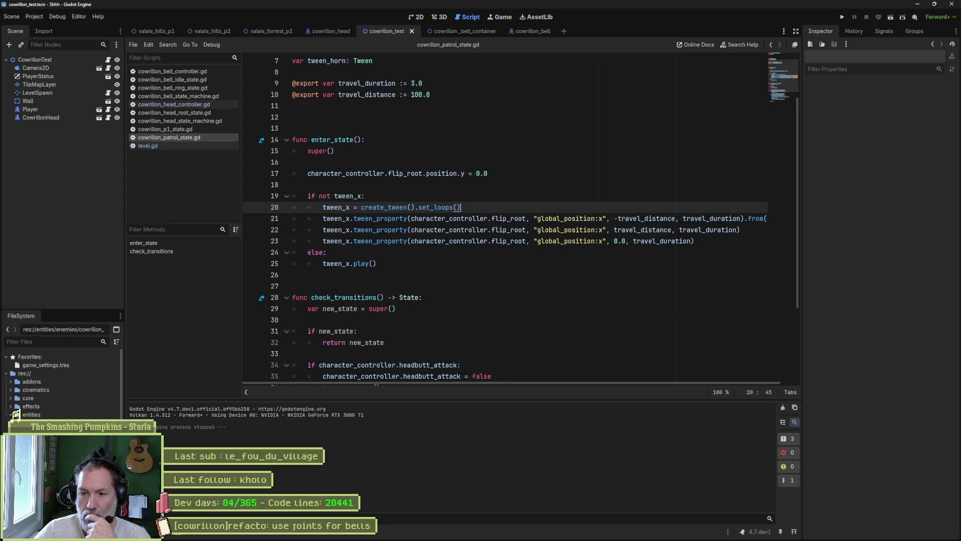
pyautogui.doubleClick(19, 415)
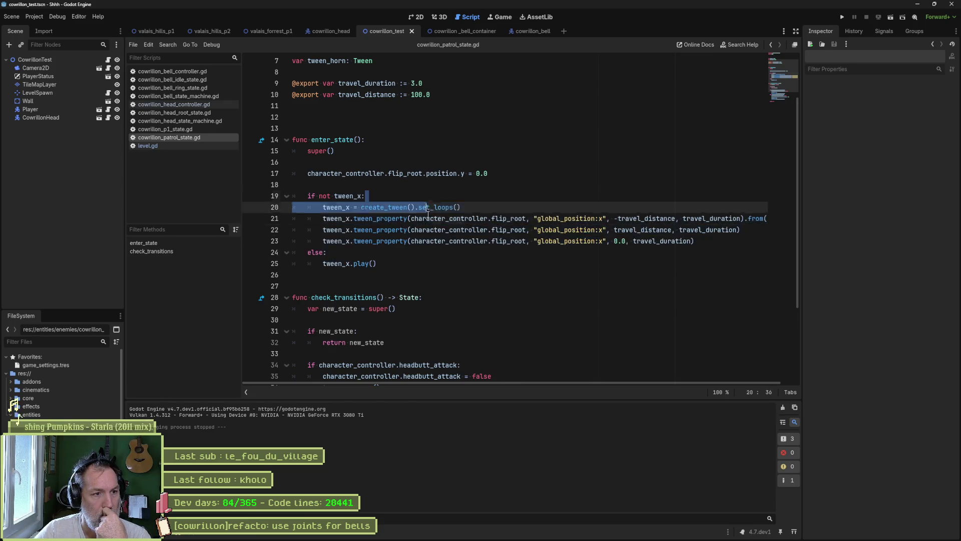
# Select and review the tween_x setup block on lines 19–25 of cowrillon_patrol_state.gd.
pyautogui.moveTo(432, 197); pyautogui.dragTo(425, 268)
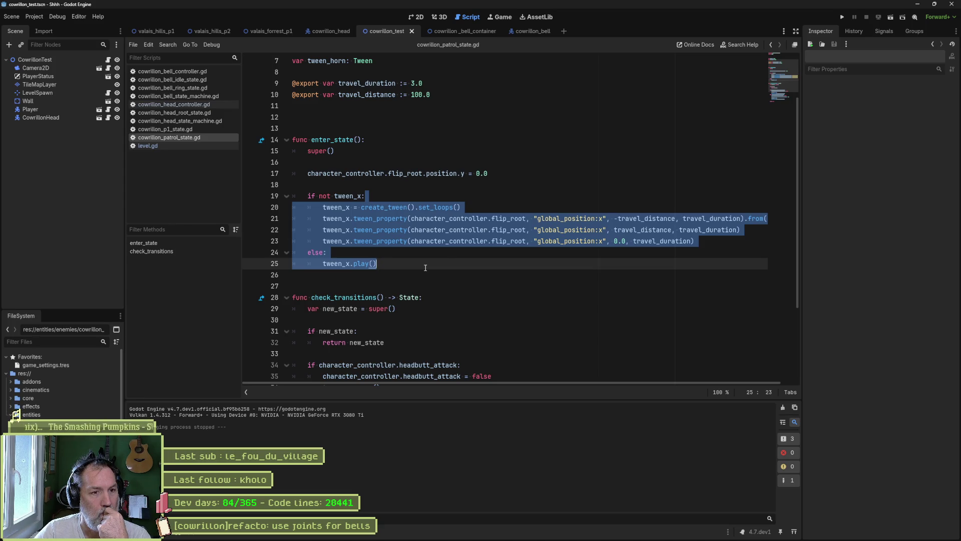
pyautogui.rightClick(425, 268)
pyautogui.click(424, 265)
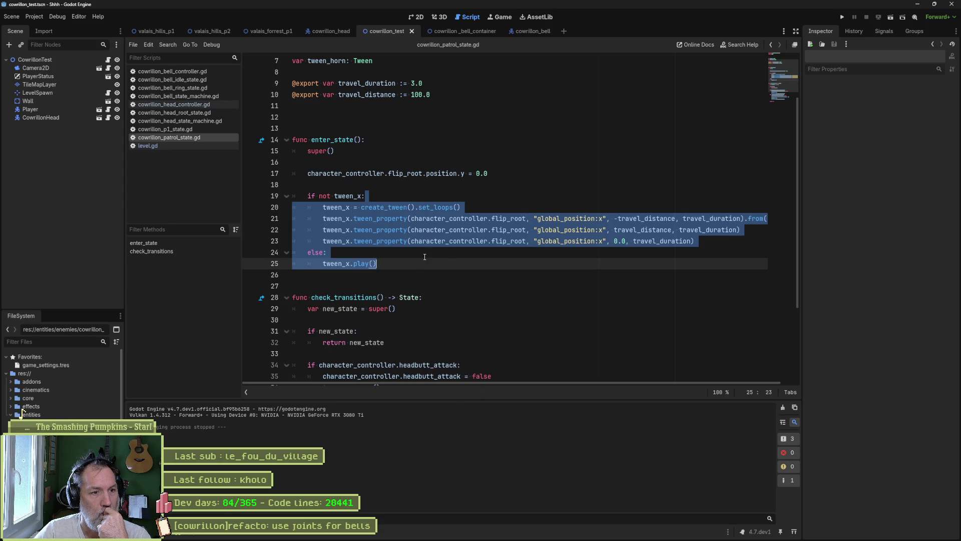
pyautogui.click(424, 241)
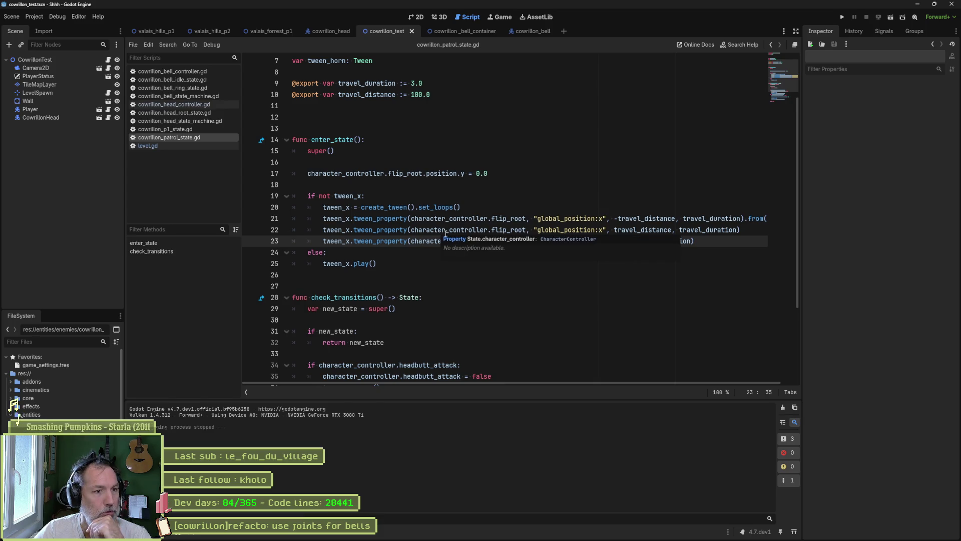
pyautogui.moveTo(531, 540)
pyautogui.moveTo(428, 537)
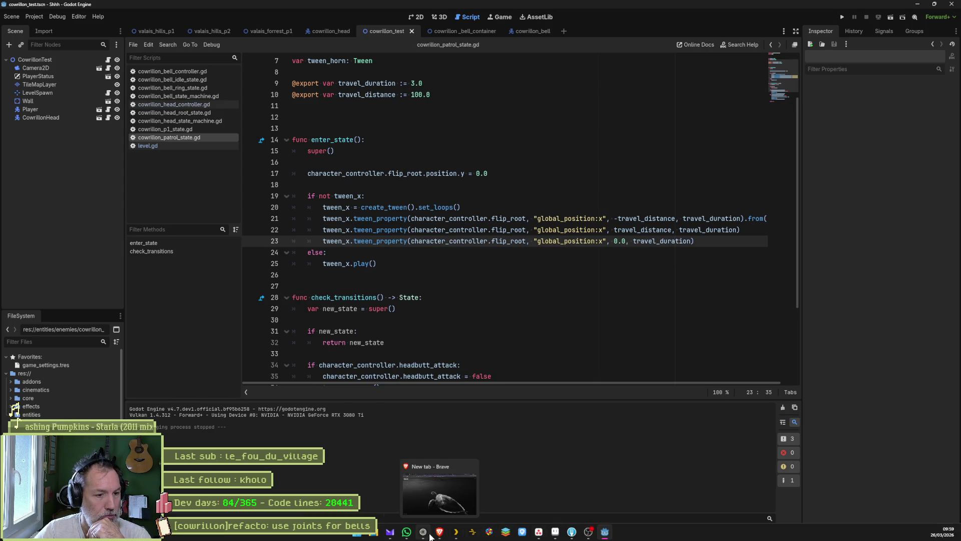
pyautogui.click(428, 537)
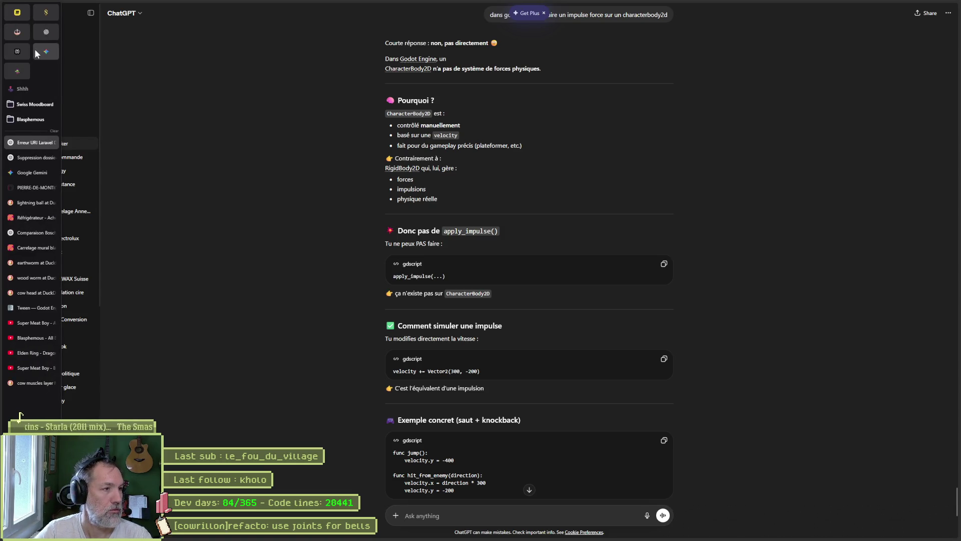
# Start a French ChatGPT question about a PinJoint2D chain used to hang a bell from a rope.
pyautogui.click(36, 54)
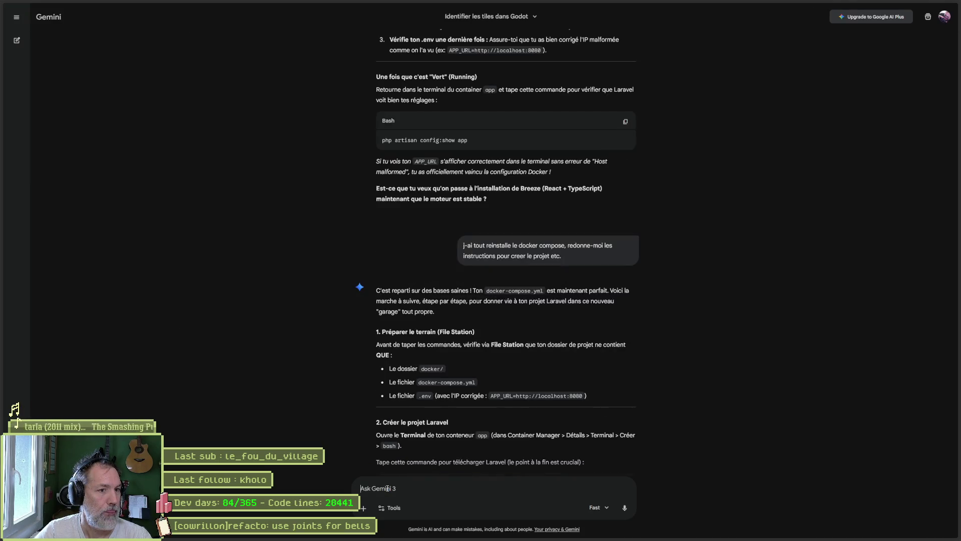
pyautogui.moveTo(2, 200)
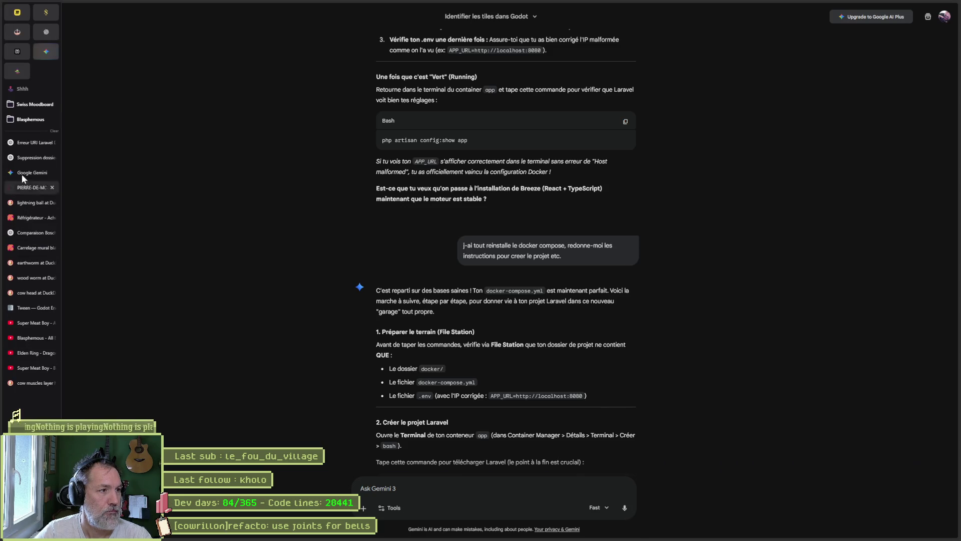
pyautogui.click(25, 143)
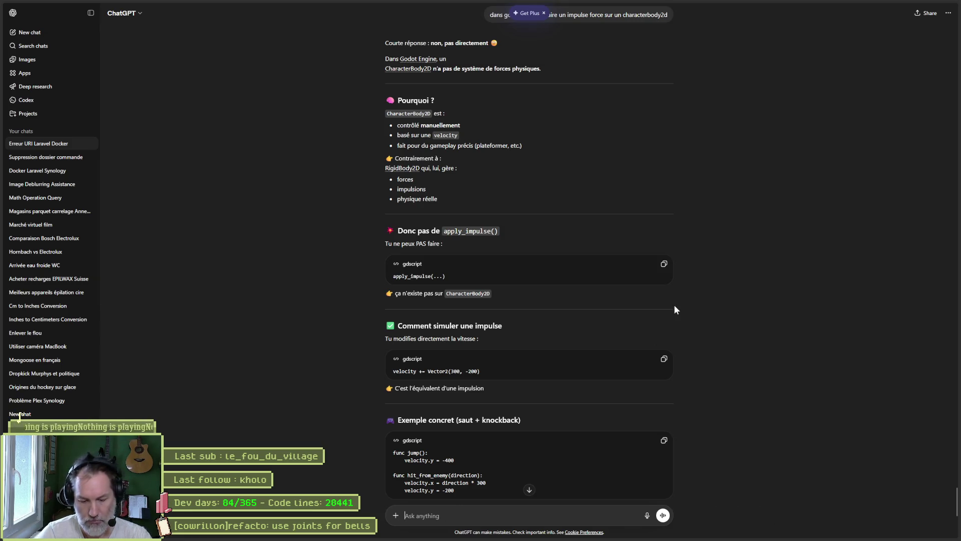
pyautogui.write('dans godot, j')
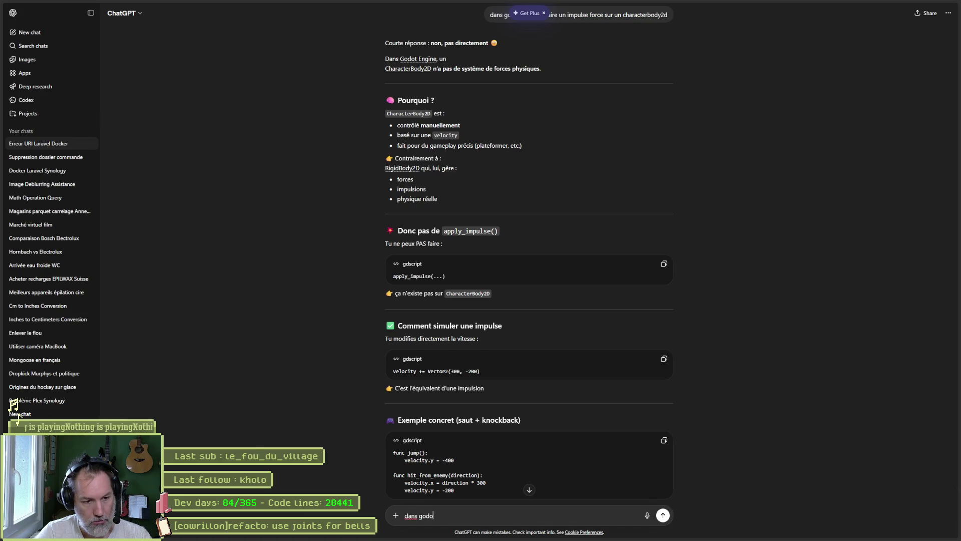
pyautogui.write("'ai cr")
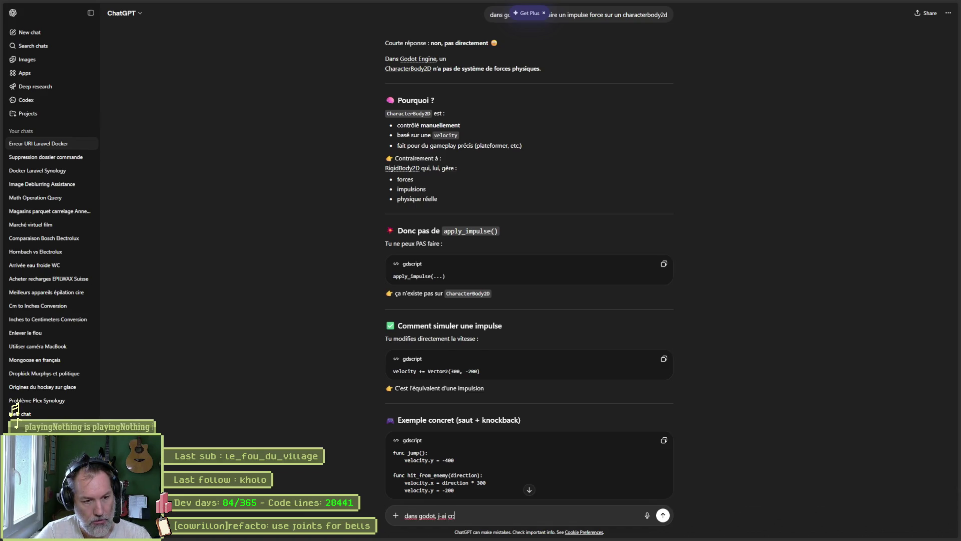
pyautogui.write('éé une chaîn')
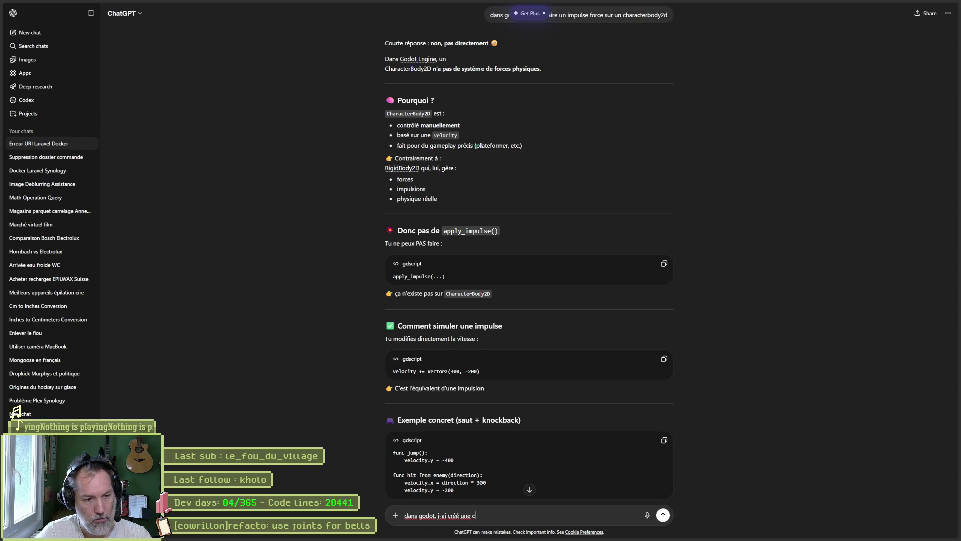
pyautogui.write('e avec des pinjoint')
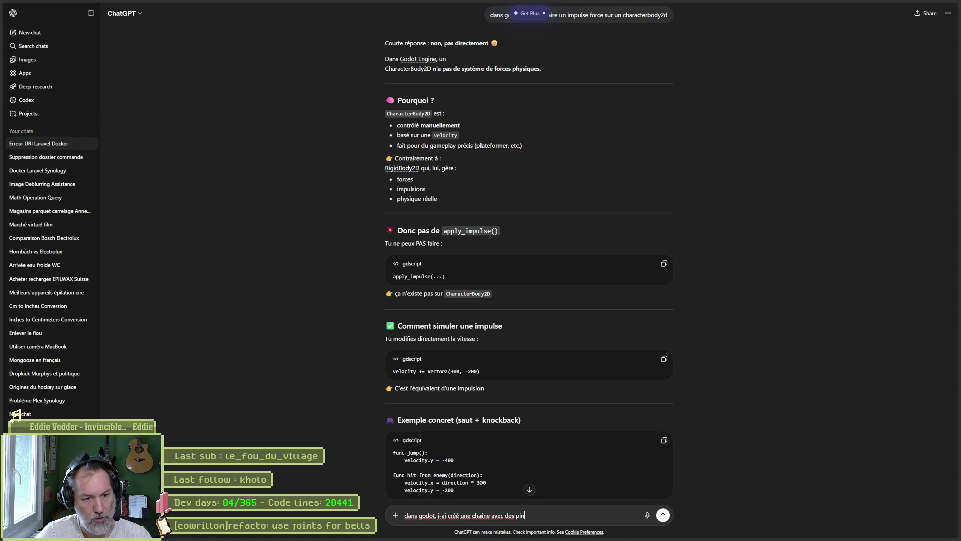
pyautogui.write('2d e')
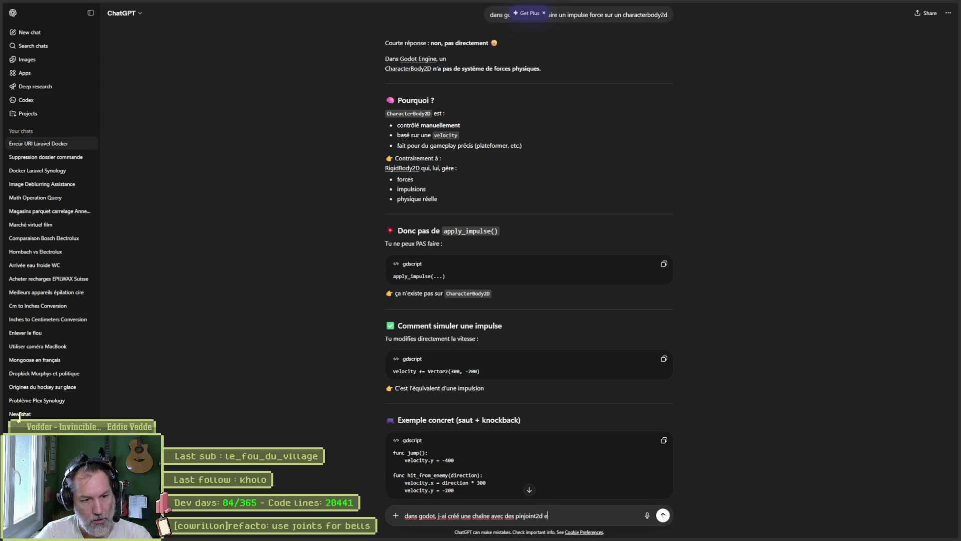
pyautogui.press('BackSpace')
pyautogui.write('pour faire pendre une cloche à une corde')
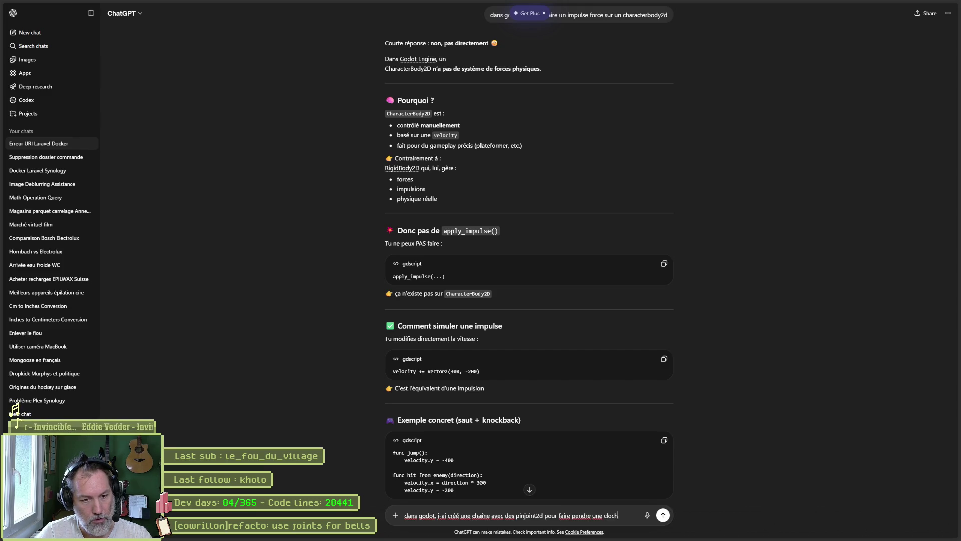
pyautogui.write('. ça ma')
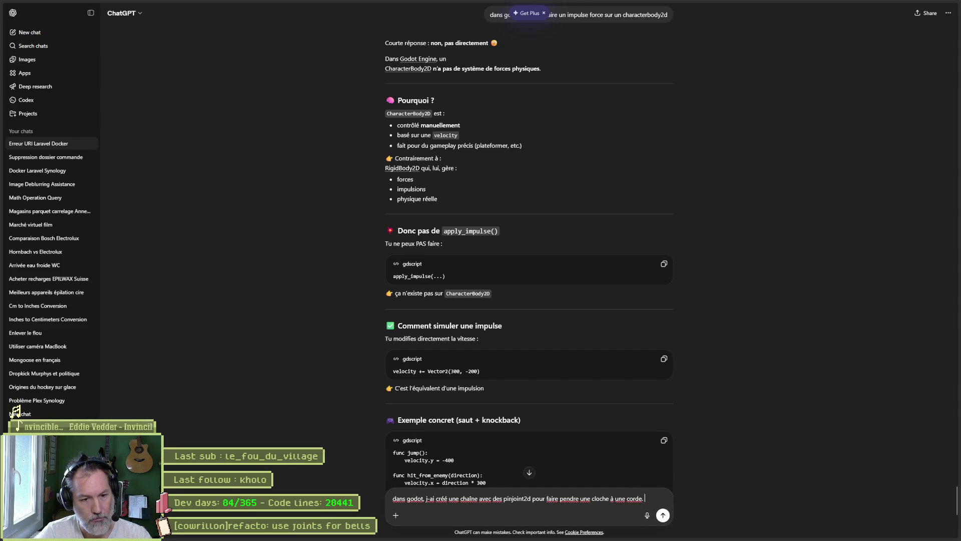
pyautogui.write('rche bien sauf quan')
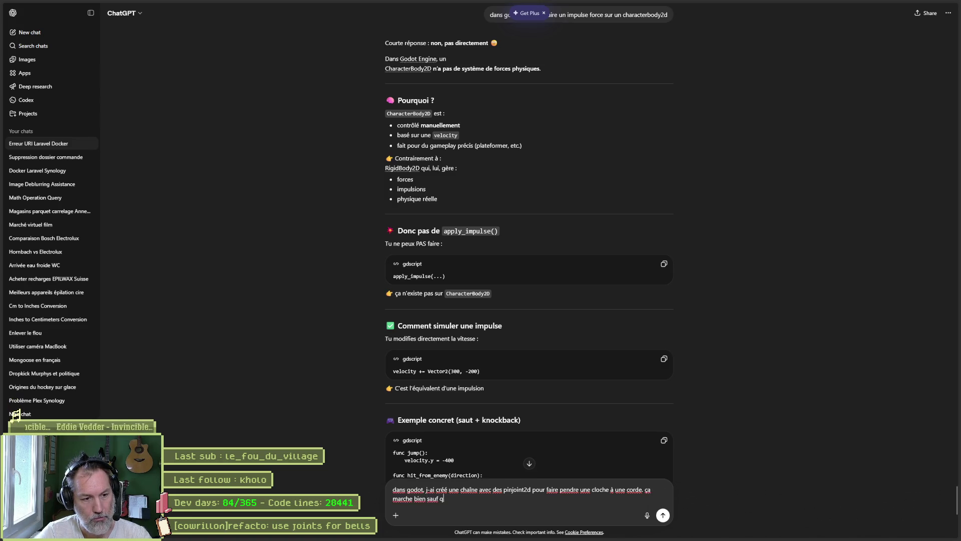
pyautogui.write("d j'utilise un twe")
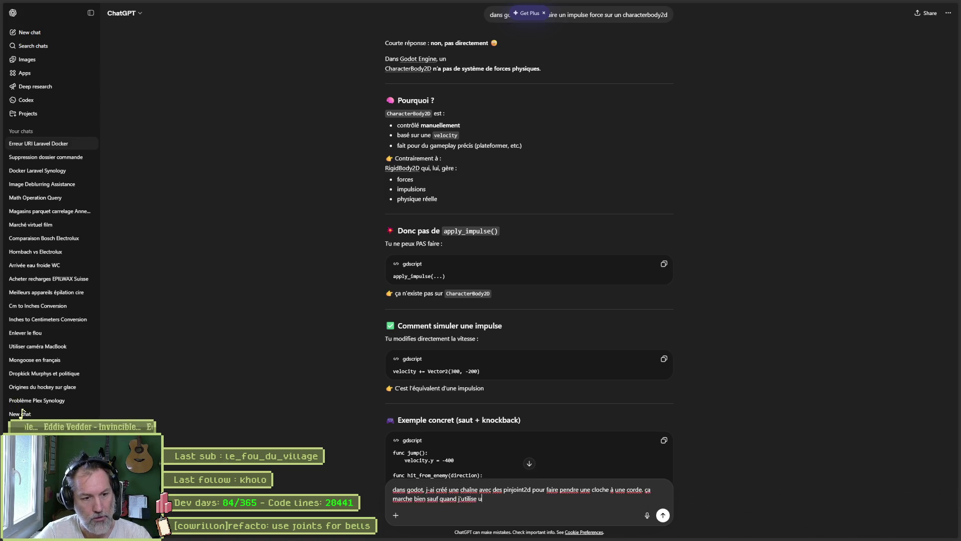
pyautogui.write('en pour bouger un parent de ')
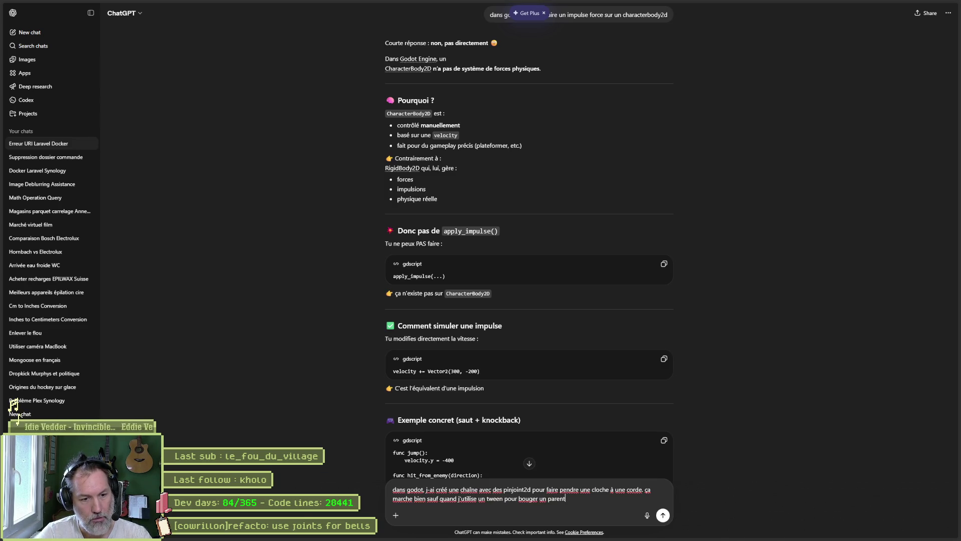
pyautogui.write('cet objet. l')
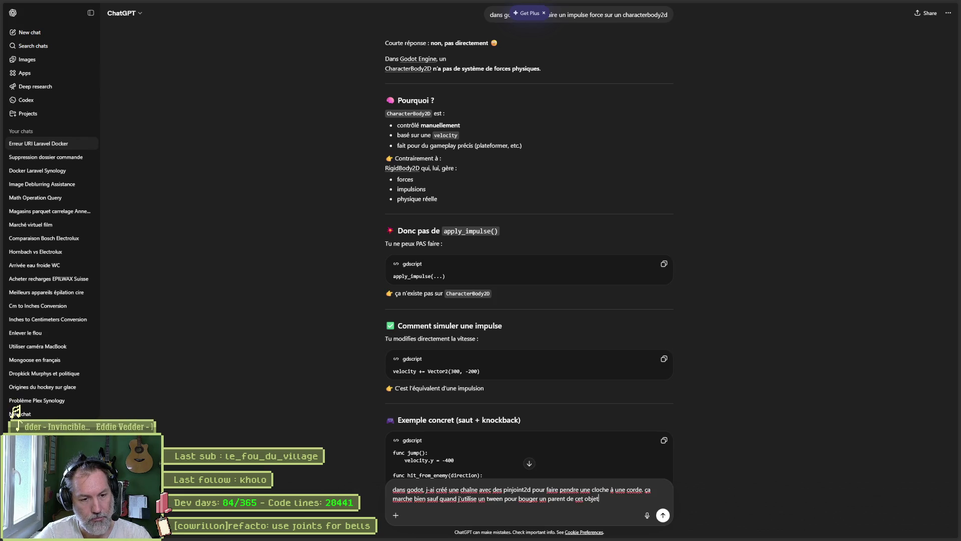
pyautogui.write('a chain')
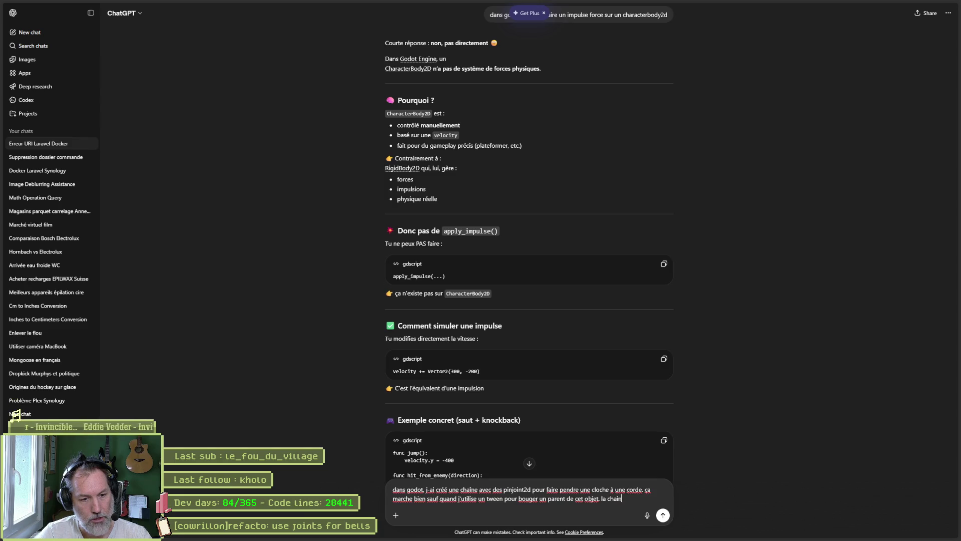
# Explain that with the tween the rope segments animate but the bell stays fixed, and send it.
pyautogui.press('BackSpace')
pyautogui.press('BackSpace')
pyautogui.press('BackSpace')
pyautogui.write('orde est animée')
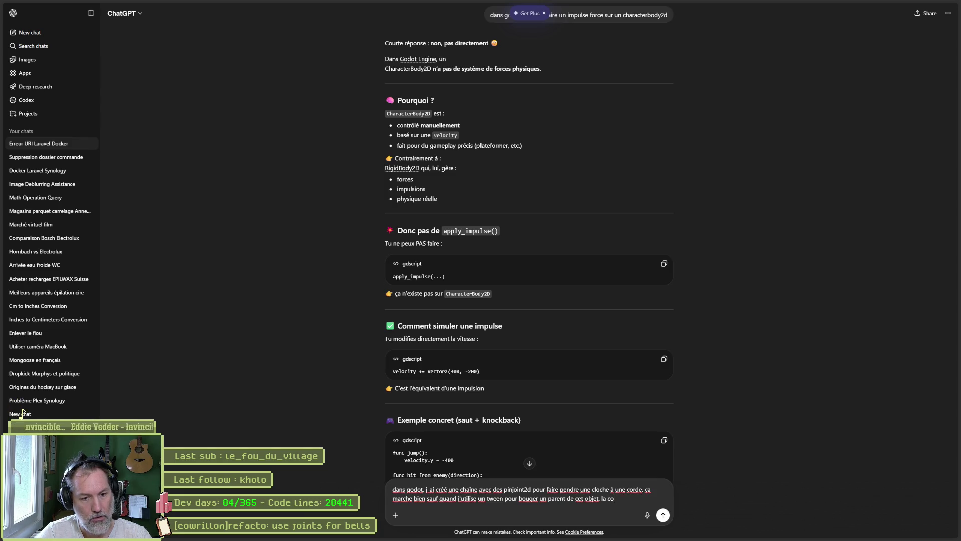
pyautogui.write(', le')
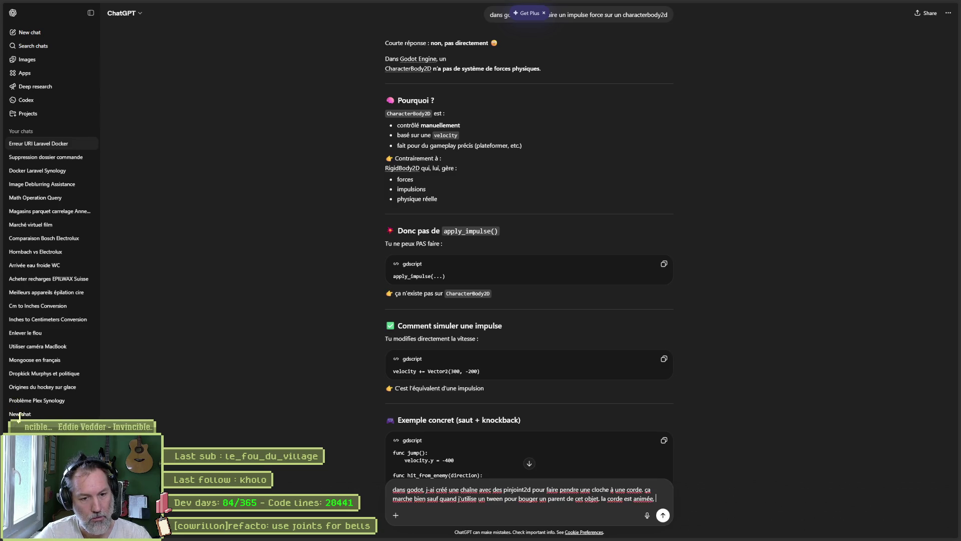
pyautogui.write('s segemnts, mais')
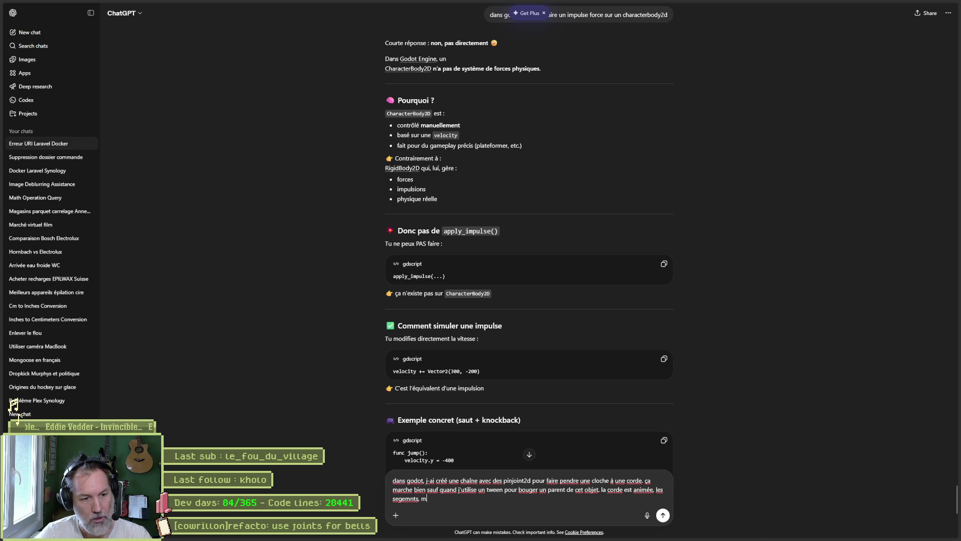
pyautogui.write(' la cloche ')
pyautogui.write('au bout,')
pyautogui.write(' ne goub')
pyautogui.press('BackSpace')
pyautogui.write('bouge pul')
pyautogui.press('BackSpace')
pyautogui.press('BackSpace')
pyautogui.press('BackSpace')
pyautogui.write('lus. Si je')
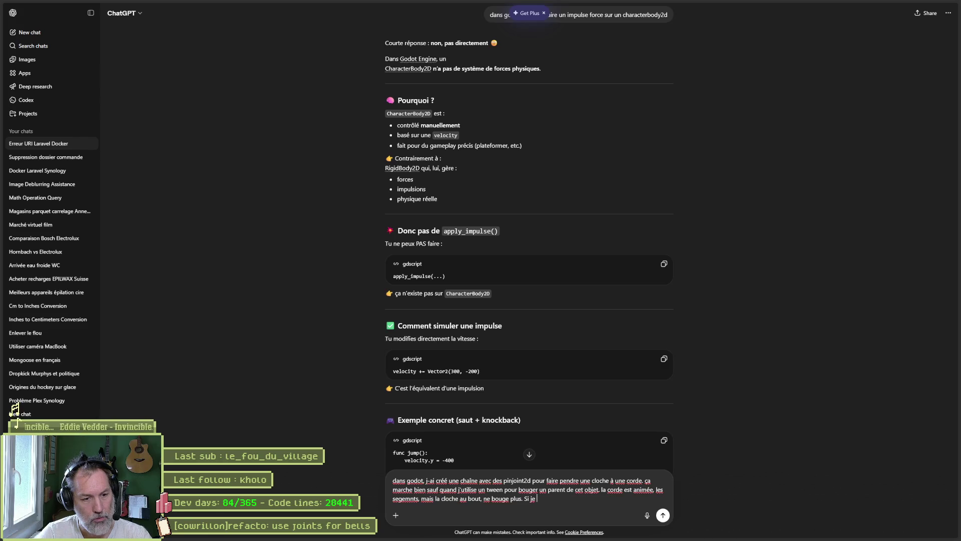
pyautogui.write(' tive le twe')
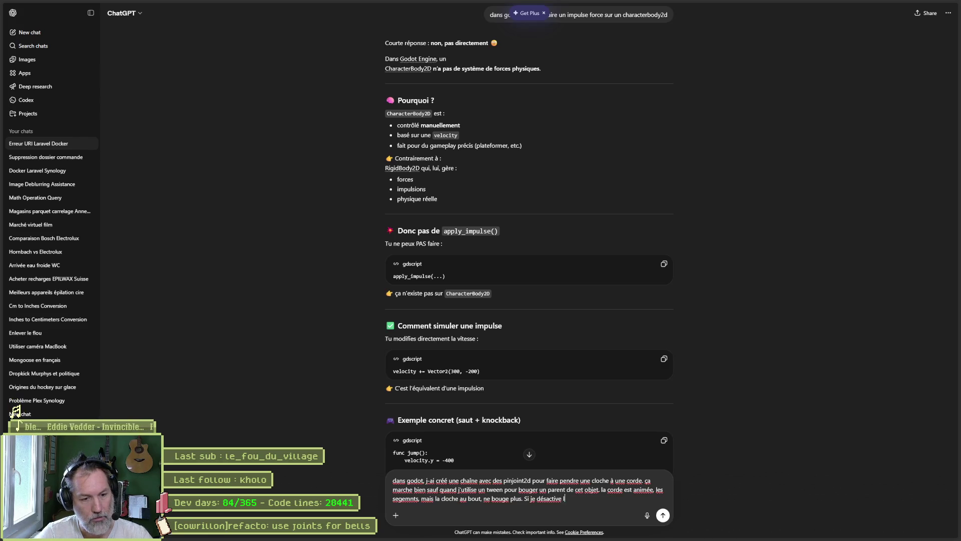
pyautogui.write(' et bouge')
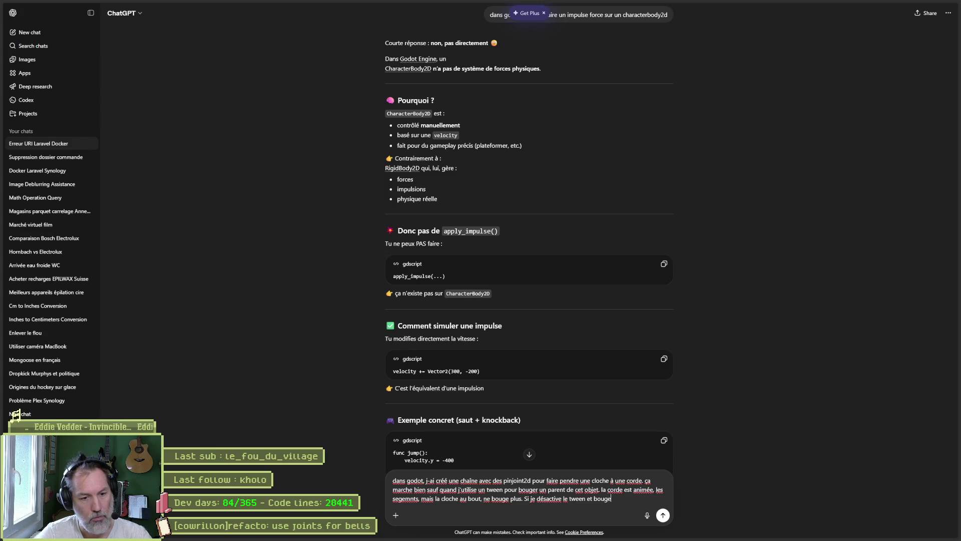
pyautogui.write('le parent à l amain')
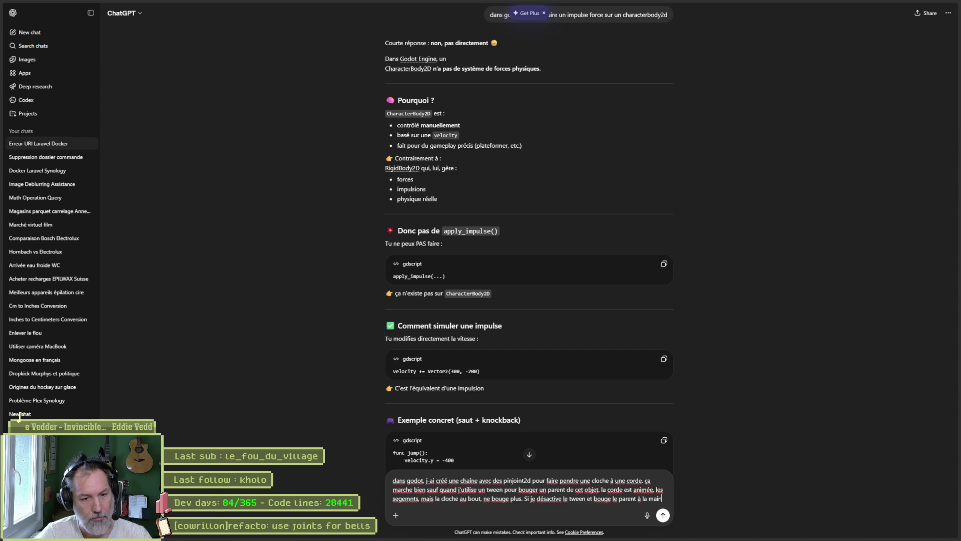
pyautogui.write(', la cloche bouc')
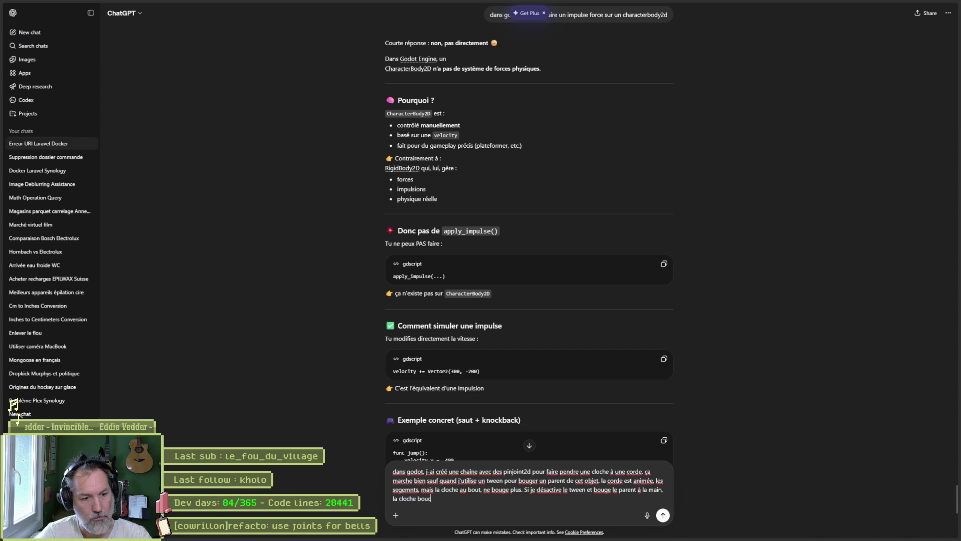
pyautogui.write(' (se balance')
pyautogui.write('. Mais avec l')
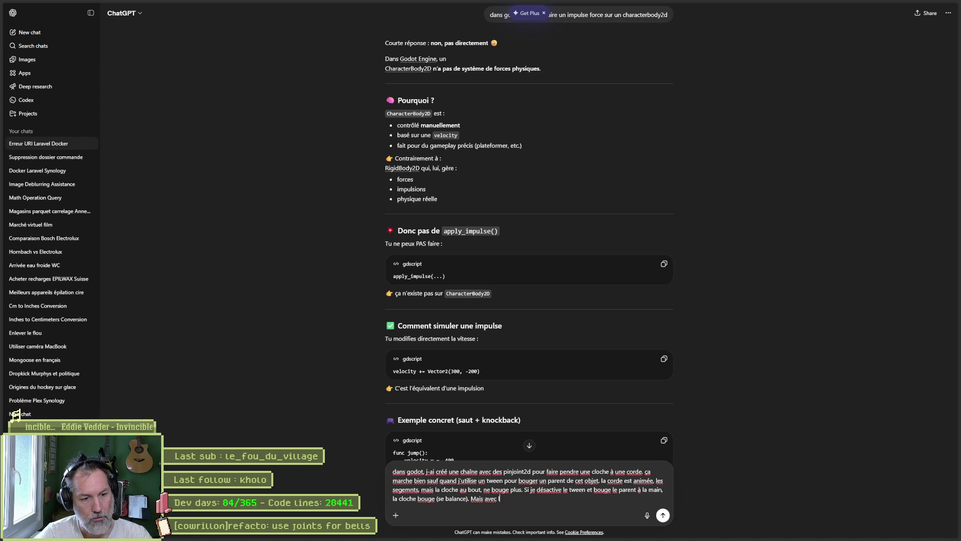
pyautogui.write('elle est fixe')
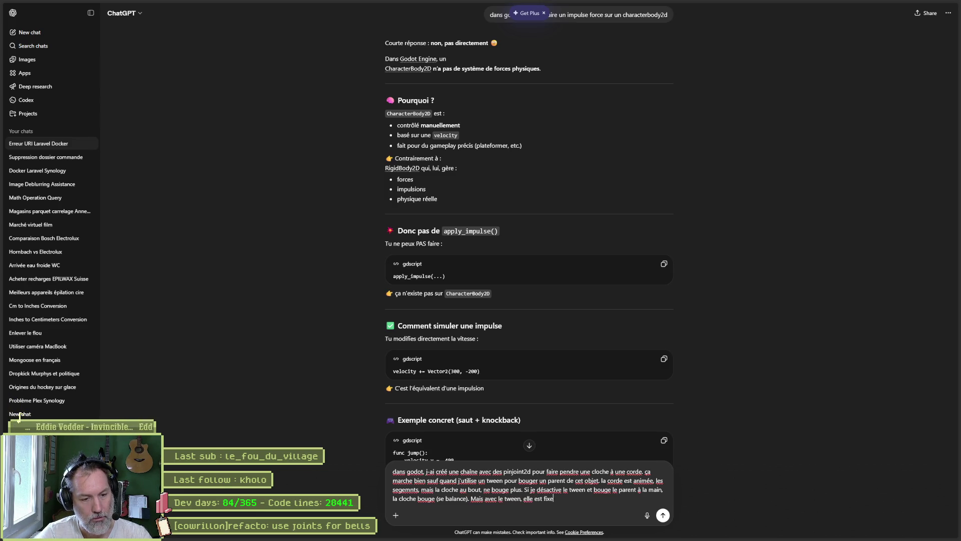
pyautogui.write('et pas sa cord')
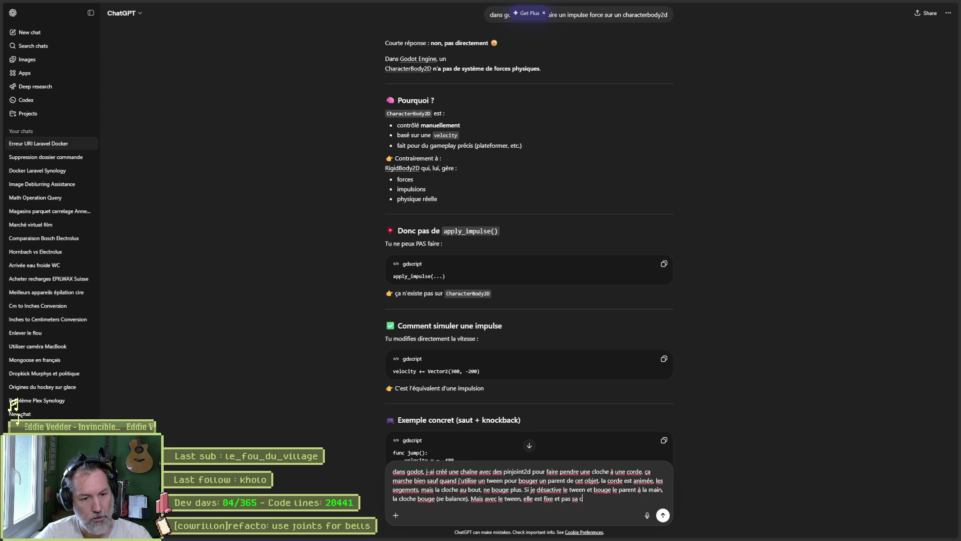
pyautogui.write('e.')
pyautogui.press('Return')
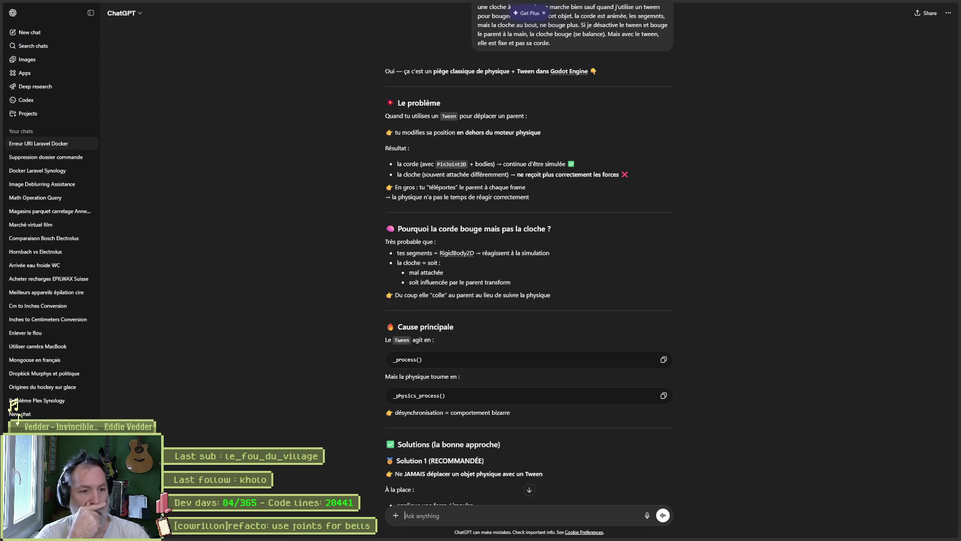
# Read ChatGPT's reply and copy the tween.set_process_mode(Tween.TWEEN_PROCESS_PHYSICS) snippet.
pyautogui.scroll(-4, 750, 365)
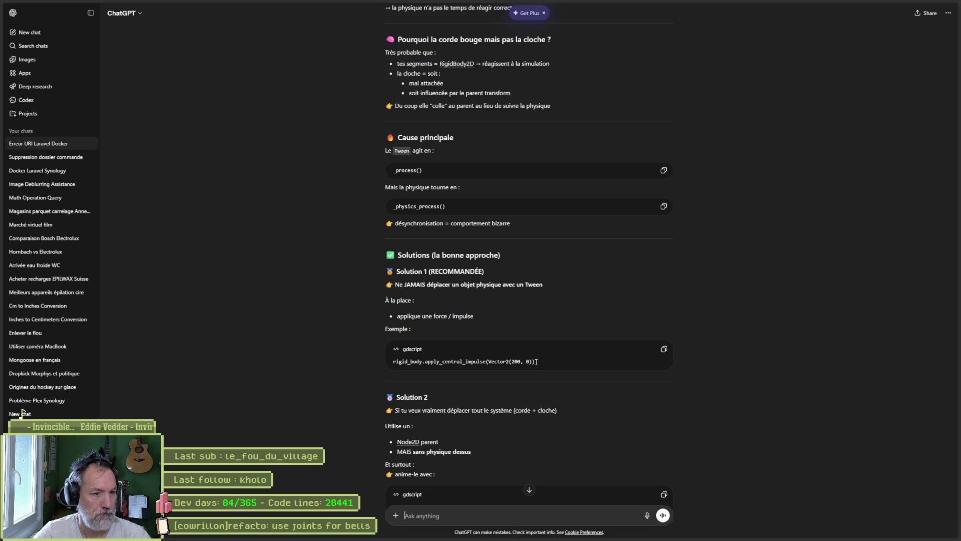
pyautogui.scroll(-2, 645, 402)
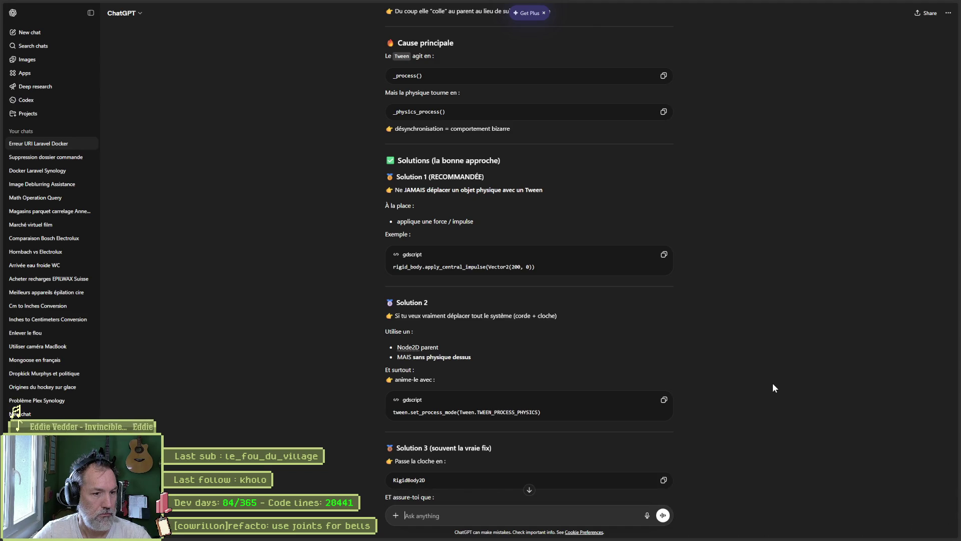
pyautogui.click(664, 400)
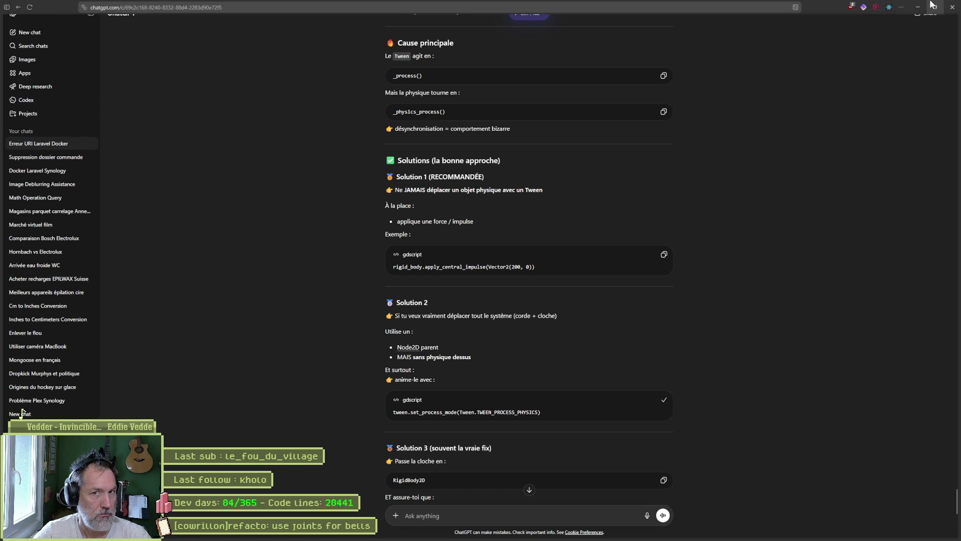
# Insert tween_x.set_process_mode(Tween.TWEEN_PROCESS_PHYSICS) as line 21, below the tween_x declaration.
pyautogui.click(934, 4)
pyautogui.click(863, 36)
pyautogui.click(498, 205)
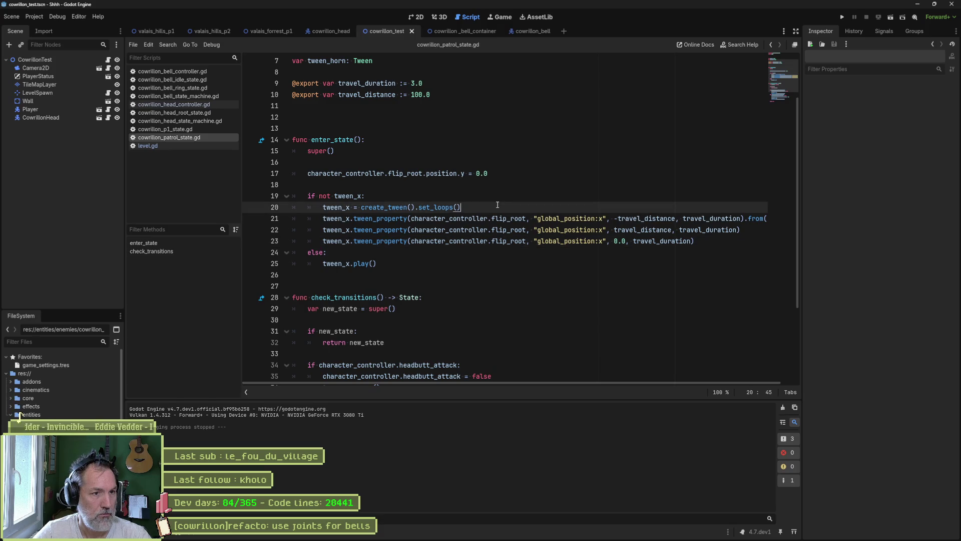
pyautogui.press('Return')
pyautogui.hotkey('ctrl', 'v')
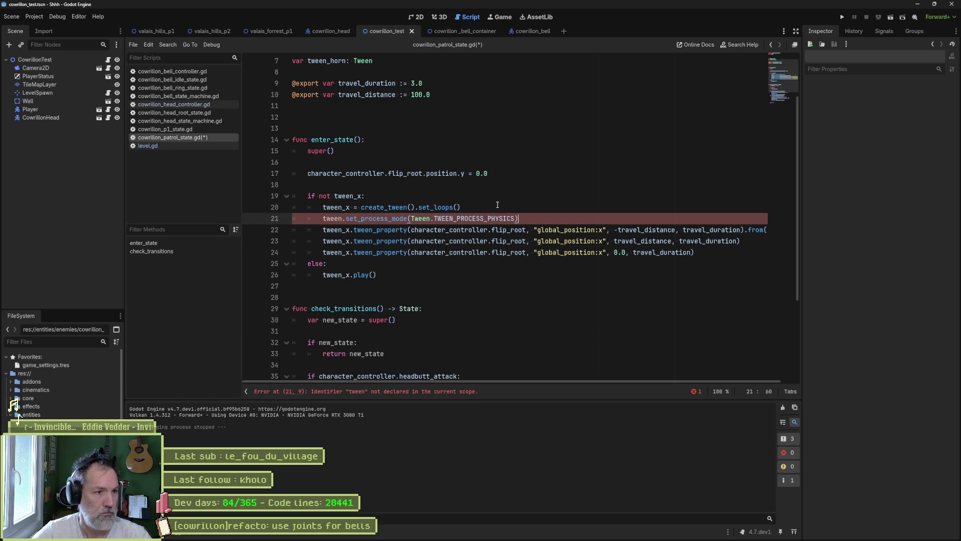
pyautogui.doubleClick(336, 207)
pyautogui.hotkey('ctrl', 'c')
pyautogui.doubleClick(333, 218)
pyautogui.hotkey('ctrl', 'v')
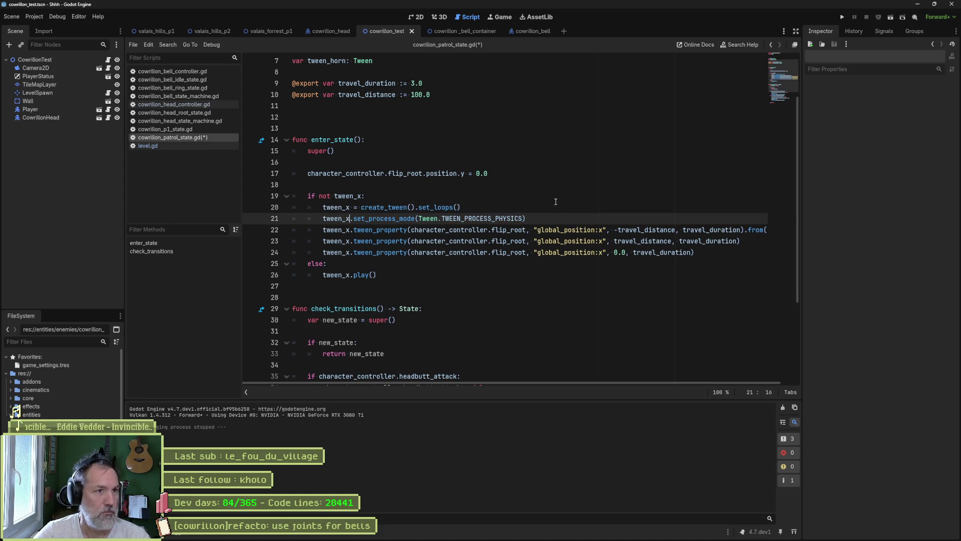
# Run the scene twice with F6 to watch the bells swing, stopping each run.
pyautogui.press('F6')
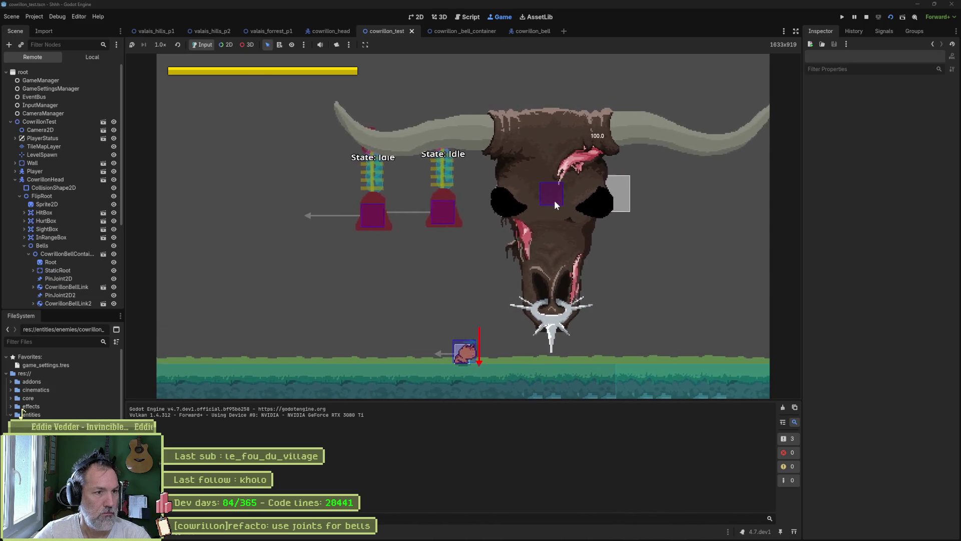
pyautogui.press('F8')
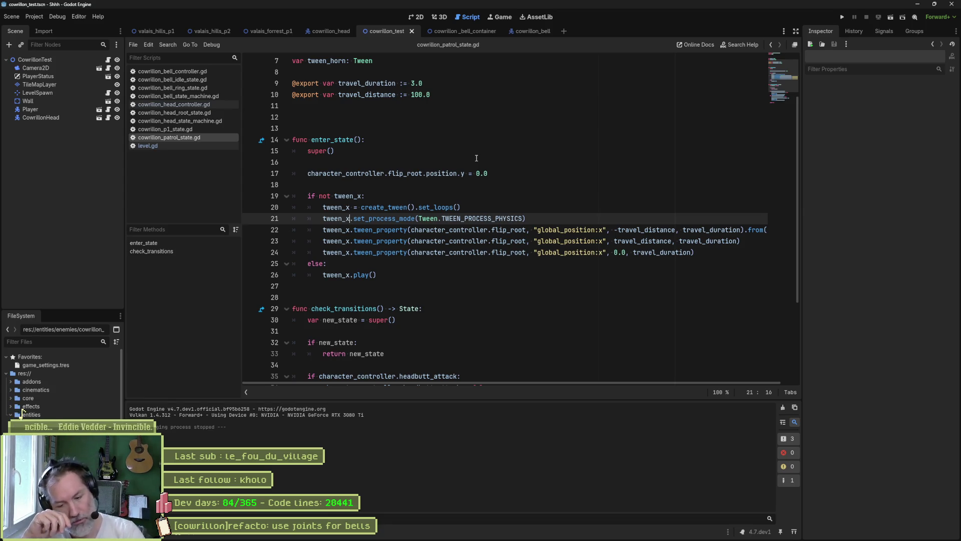
pyautogui.press('F6')
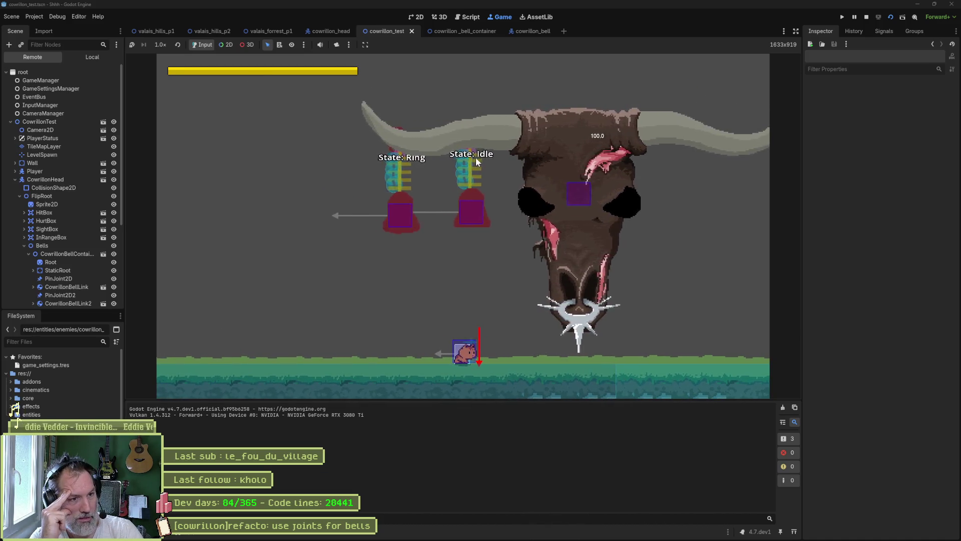
pyautogui.press('F8')
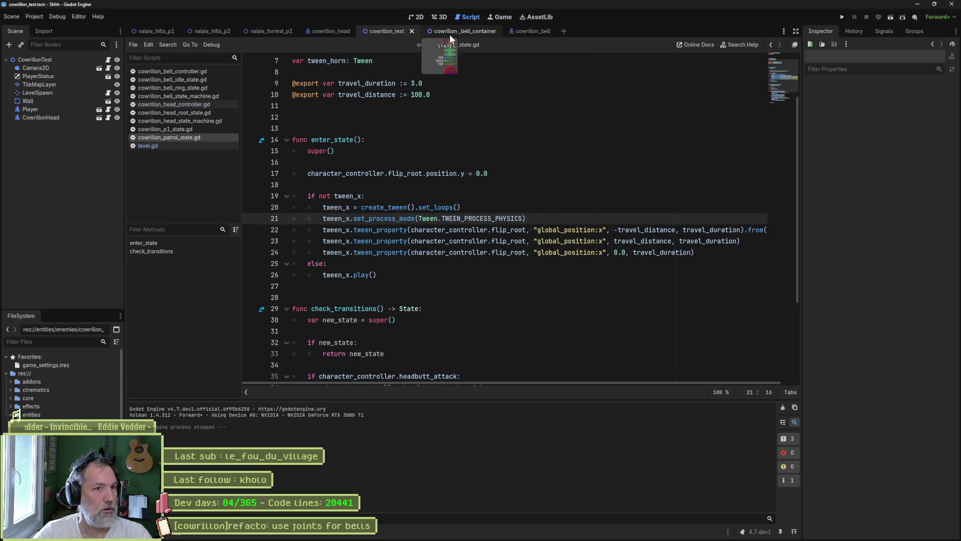
pyautogui.click(470, 28)
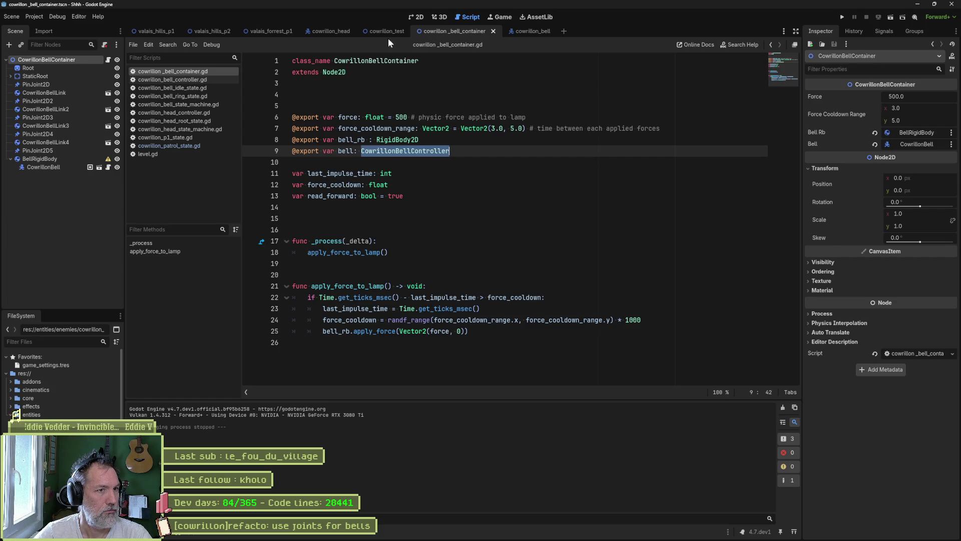
# Inspect CowrillonBellContainer2 in cowrillon_head, then return to the cowrillon_bell_container script at line 5.
pyautogui.click(326, 34)
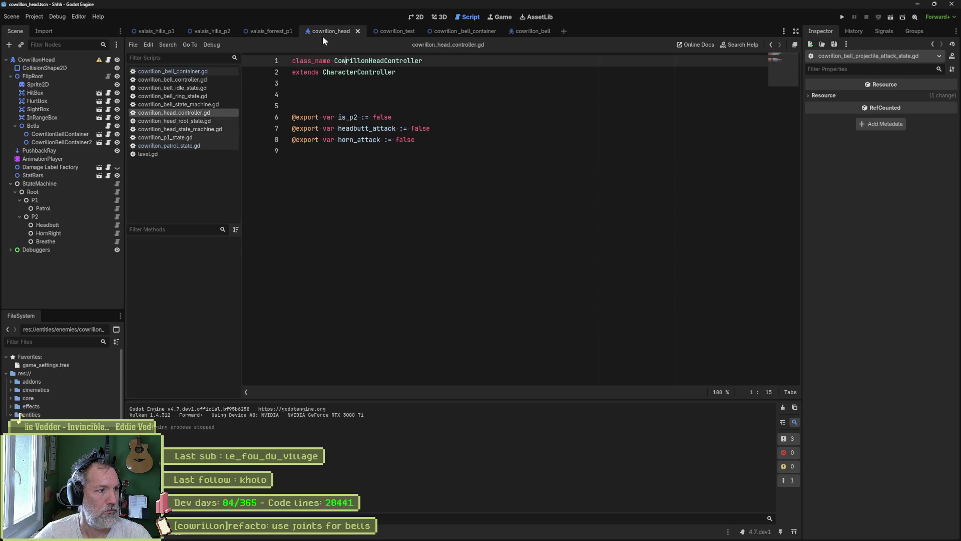
pyautogui.click(80, 143)
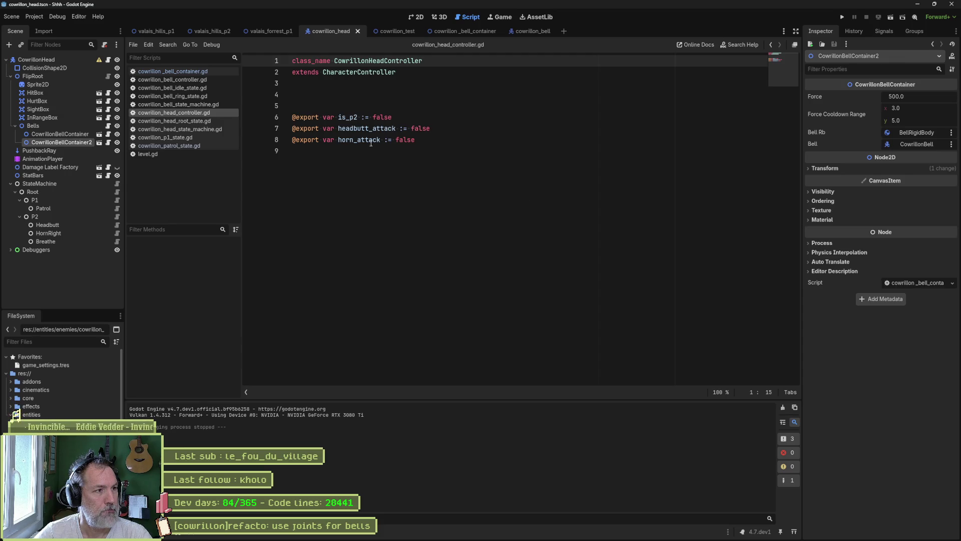
pyautogui.click(99, 142)
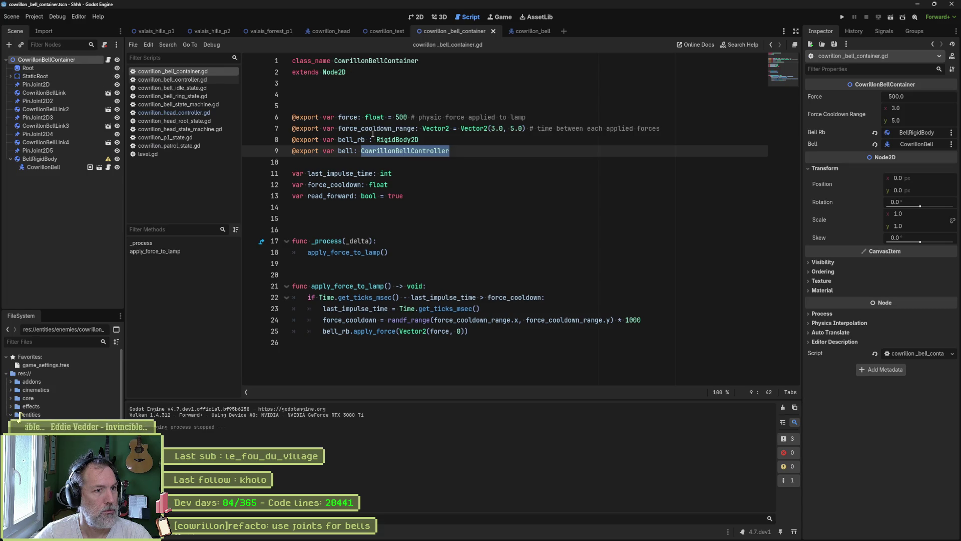
pyautogui.click(510, 110)
pyautogui.press('Return')
pyautogui.write('@expor')
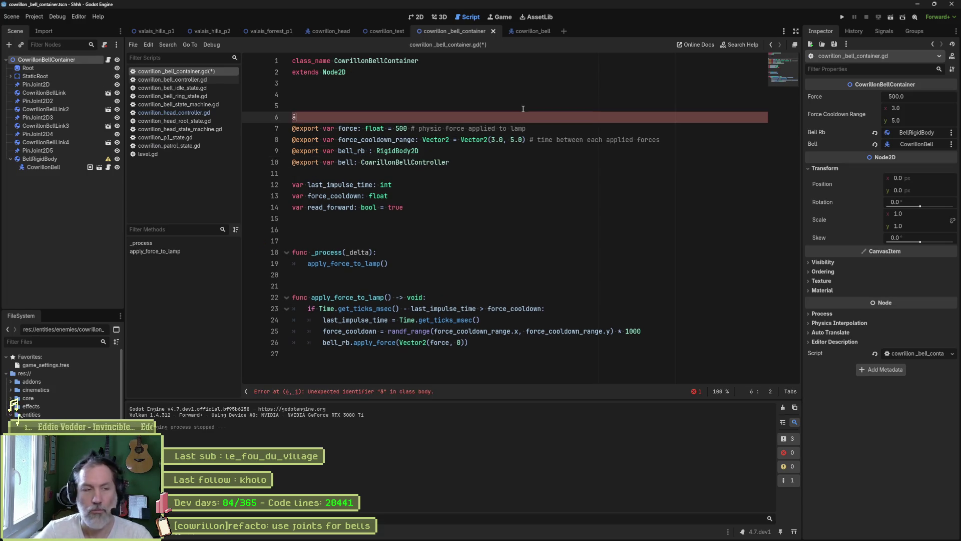
pyautogui.press('BackSpace')
pyautogui.press('BackSpace')
pyautogui.press('BackSpace')
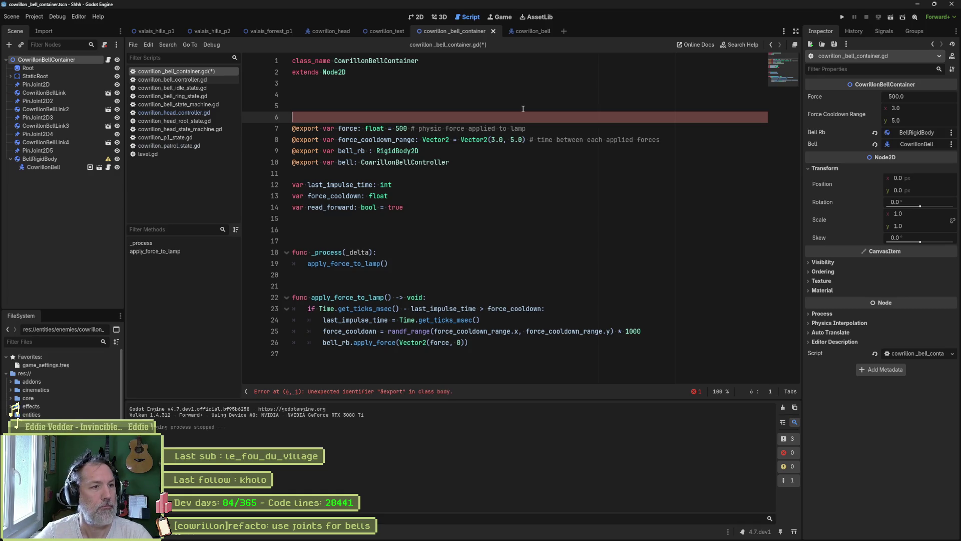
pyautogui.write('@export var ')
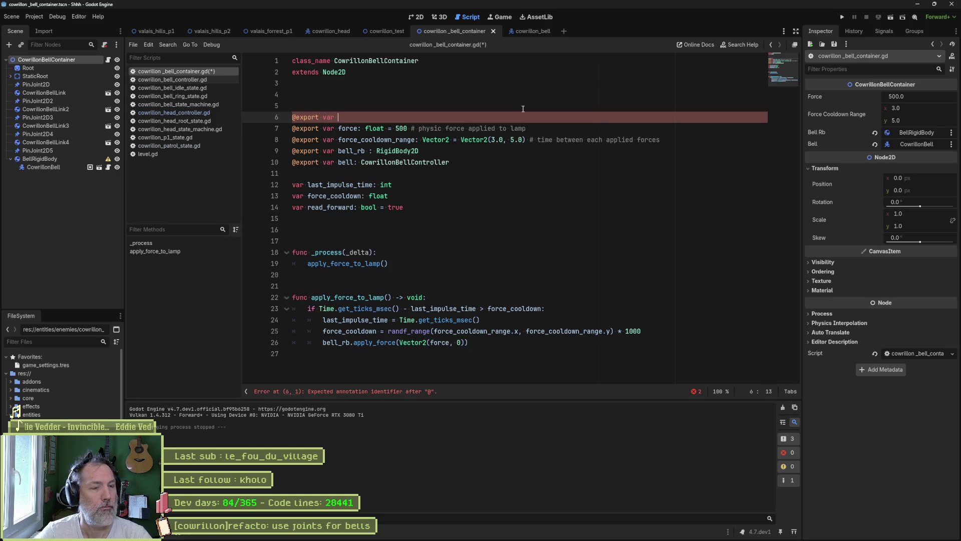
pyautogui.write('rope_lengt')
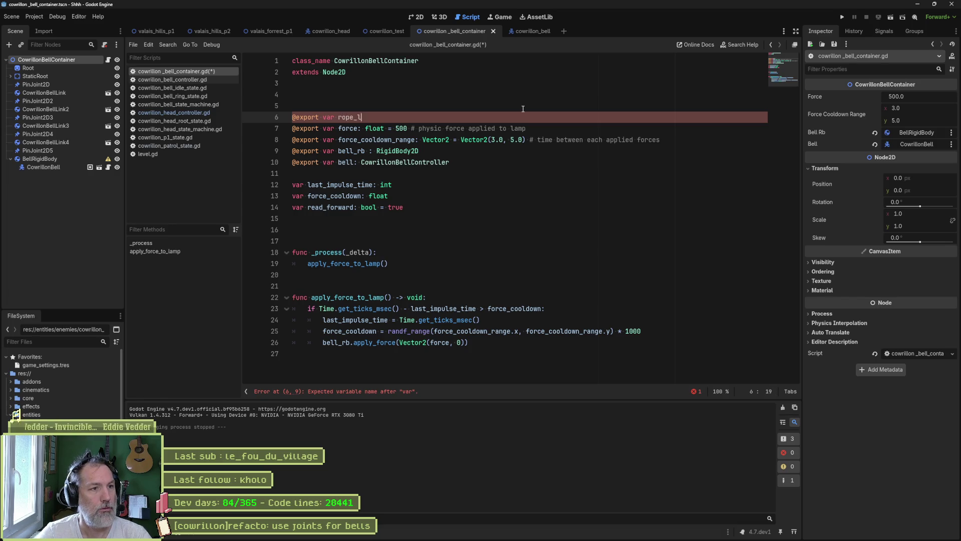
pyautogui.write('h')
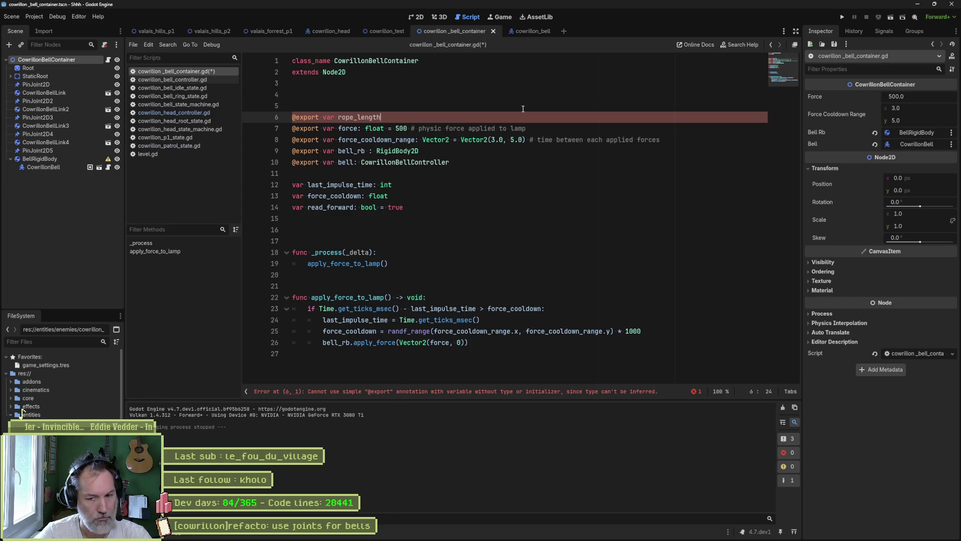
pyautogui.press('BackSpace')
pyautogui.press('BackSpace')
pyautogui.press('BackSpace')
pyautogui.write('semgemnts')
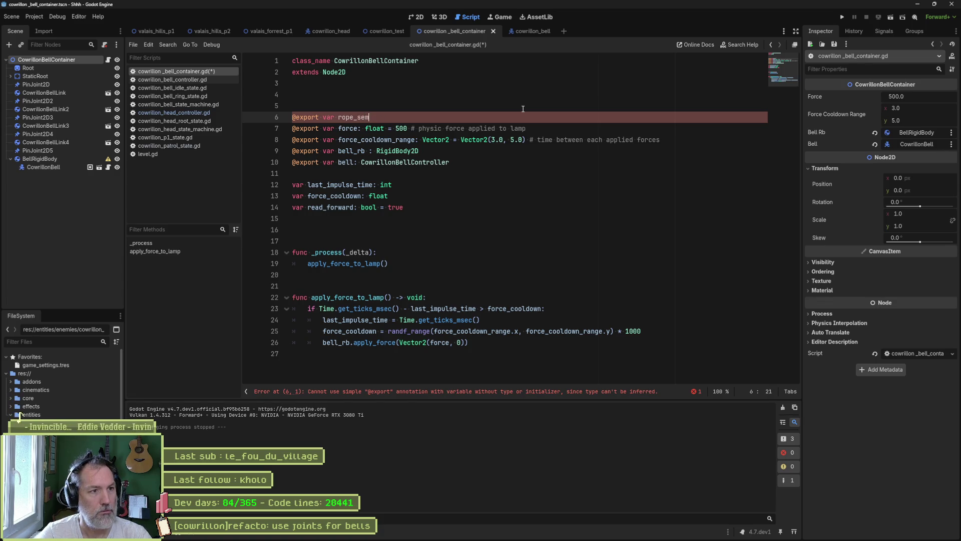
pyautogui.press('BackSpace')
pyautogui.press('BackSpace')
pyautogui.press('BackSpace')
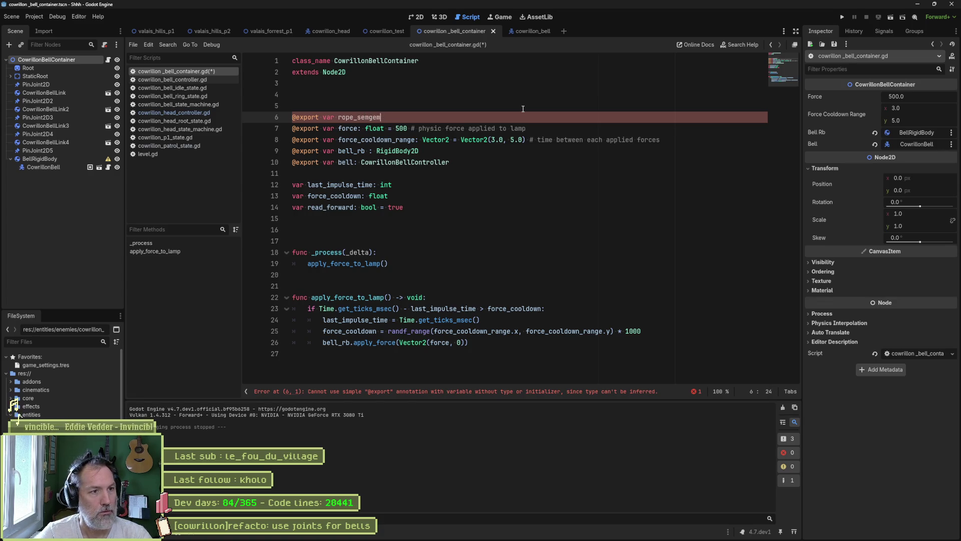
pyautogui.press('BackSpace')
pyautogui.press('BackSpace')
pyautogui.write('gments_count := ')
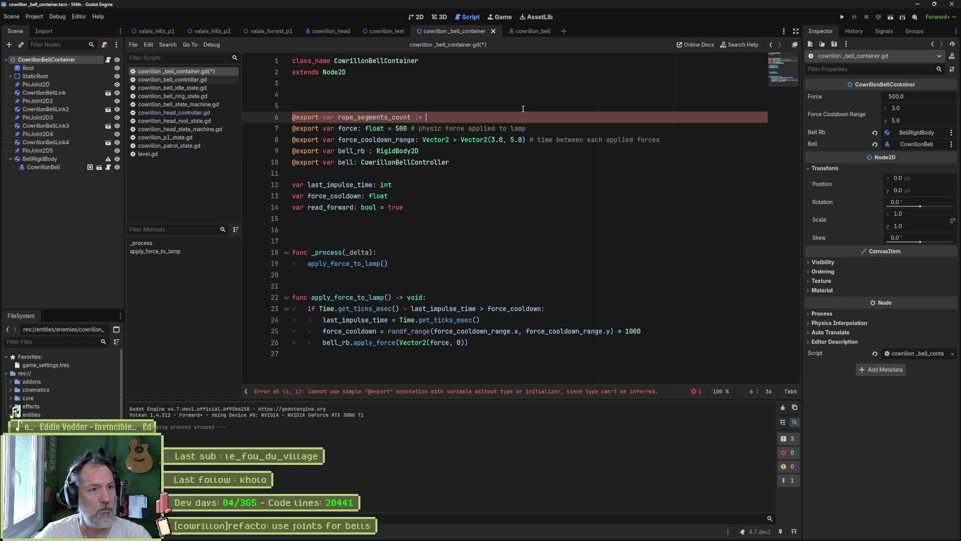
pyautogui.write('5')
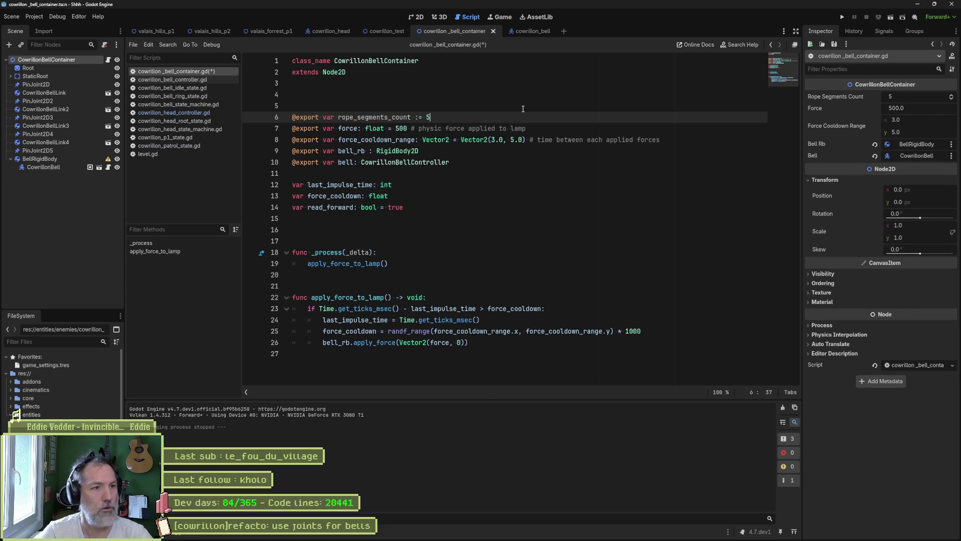
pyautogui.hotkey('ctrl', 's')
pyautogui.click(439, 240)
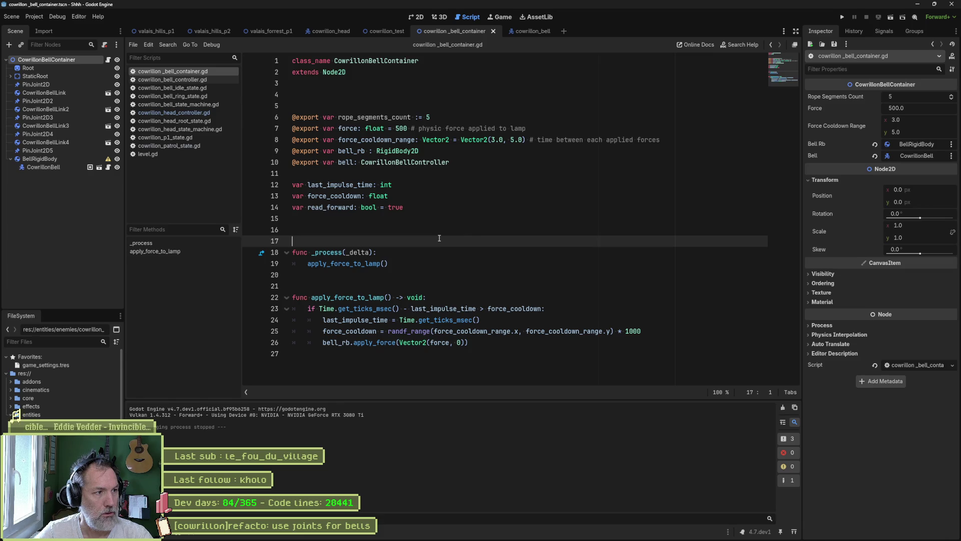
pyautogui.click(450, 116)
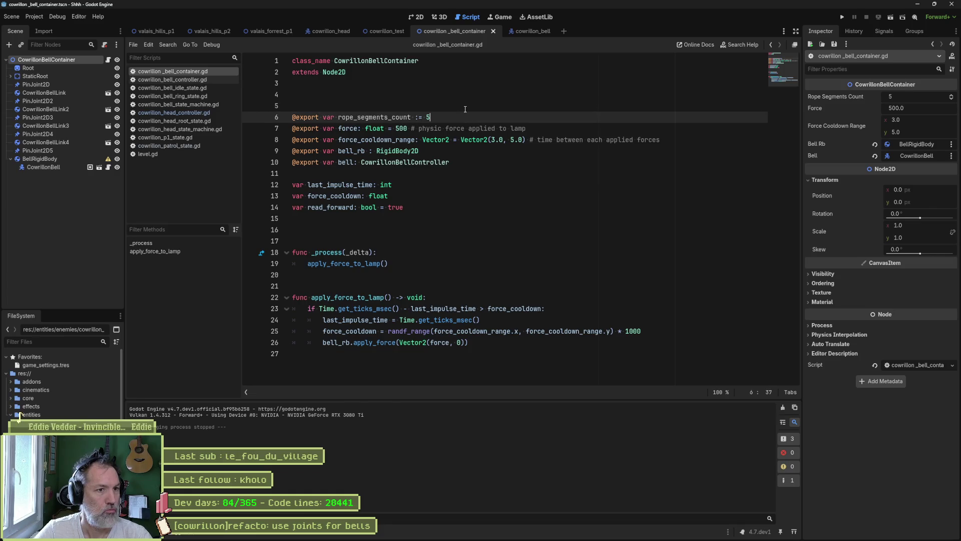
pyautogui.press('Return')
pyautogui.write('@export ')
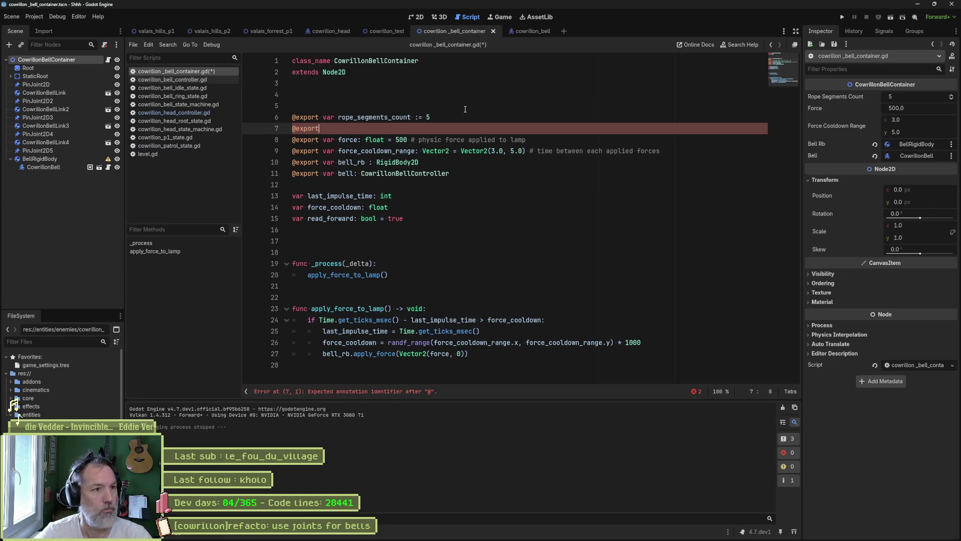
pyautogui.write('var ')
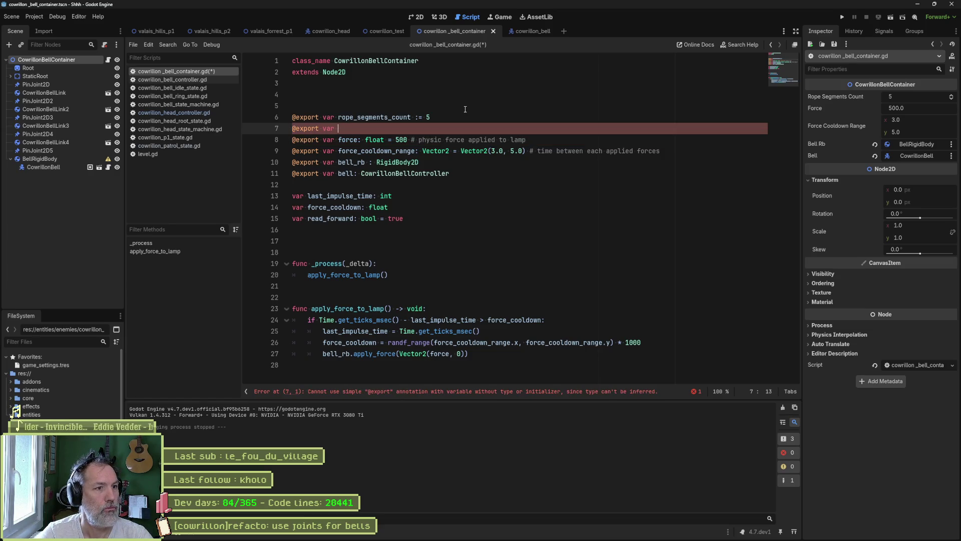
pyautogui.write('rope_segment_scene :')
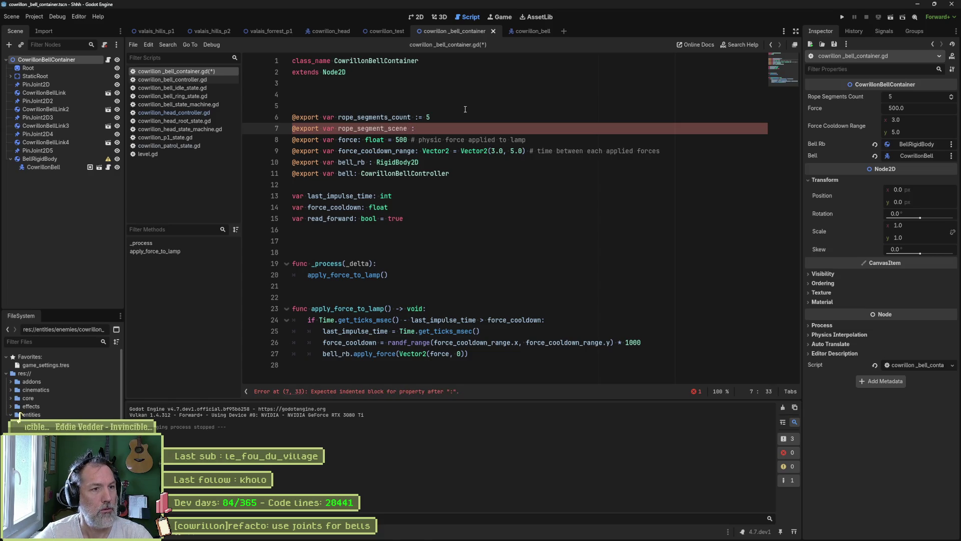
pyautogui.press('BackSpace')
pyautogui.press('BackSpace')
pyautogui.press('BackSpace')
pyautogui.write('PackedScene')
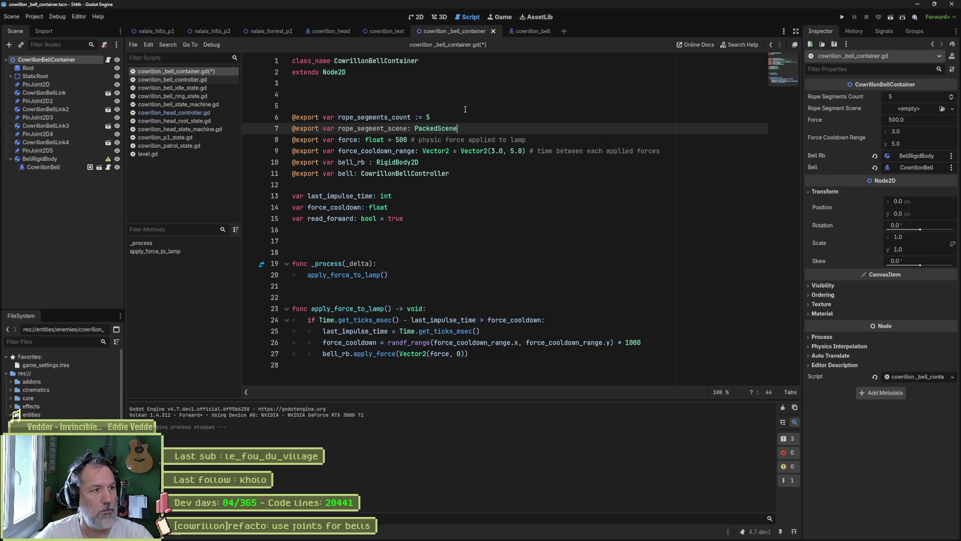
# Save the script and delete the read_forward variable line.
pyautogui.hotkey('ctrl', 's')
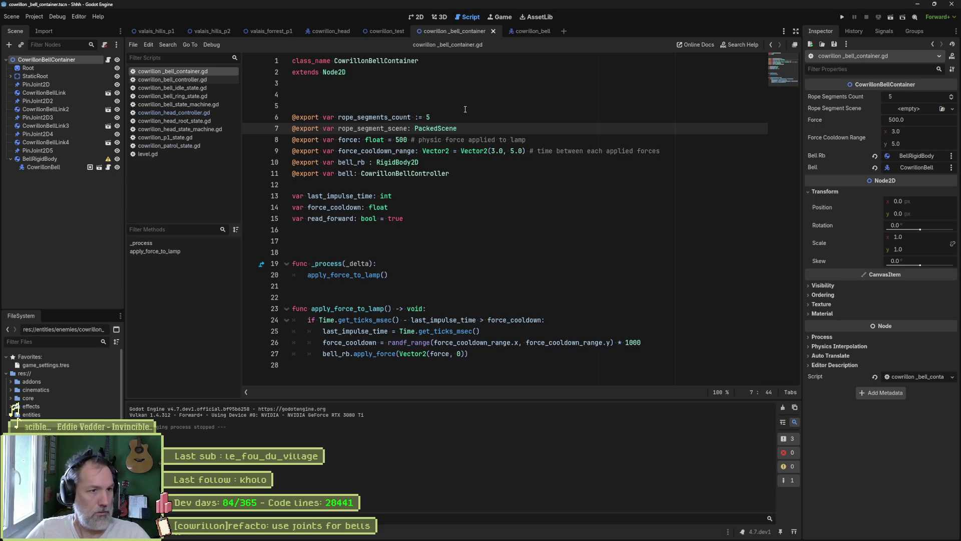
pyautogui.press('Down')
pyautogui.press('Down')
pyautogui.press('Down')
pyautogui.press('Down')
pyautogui.press('Down')
pyautogui.press('Down')
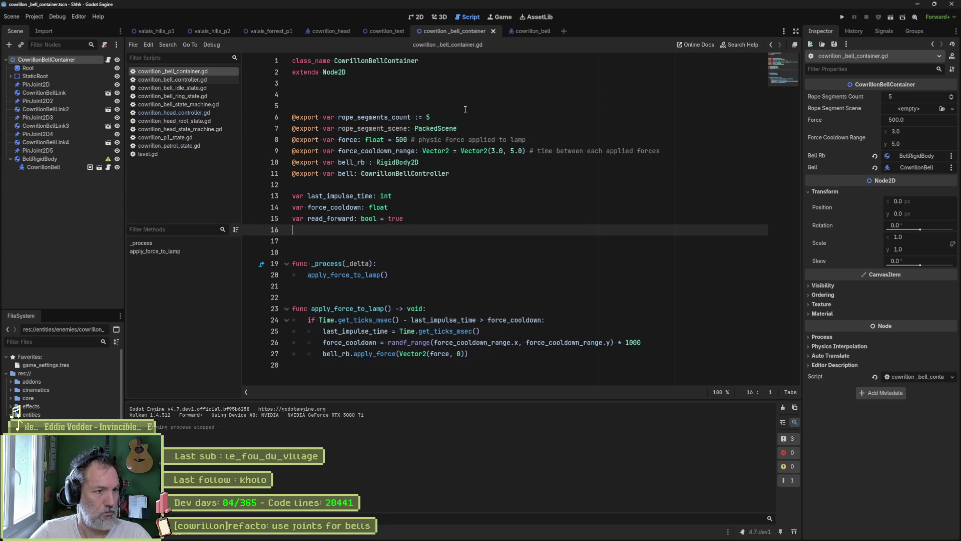
pyautogui.press('Up')
pyautogui.hotkey('ctrl', 'shift', 'k')
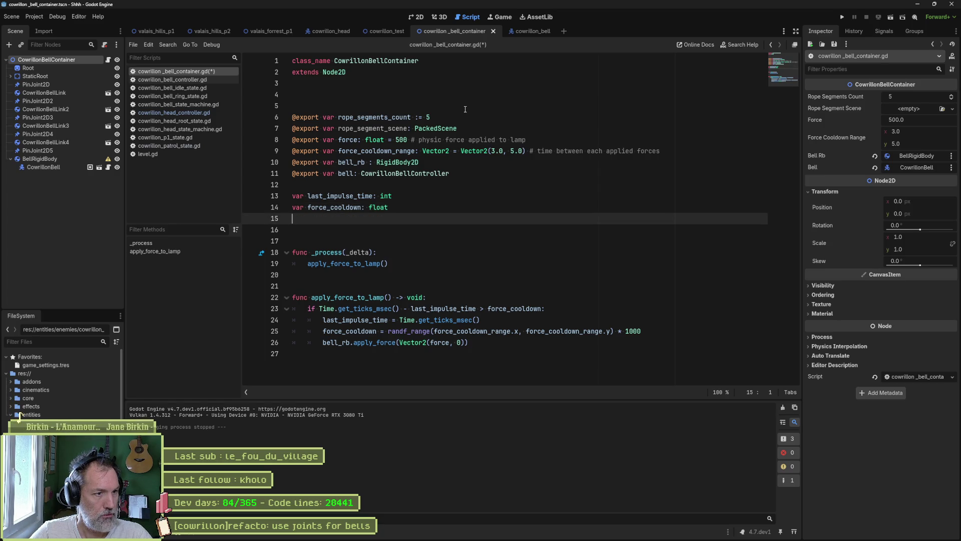
# Write a func _ready() that calls generate_rope().
pyautogui.press('Return')
pyautogui.press('Return')
pyautogui.press('Return')
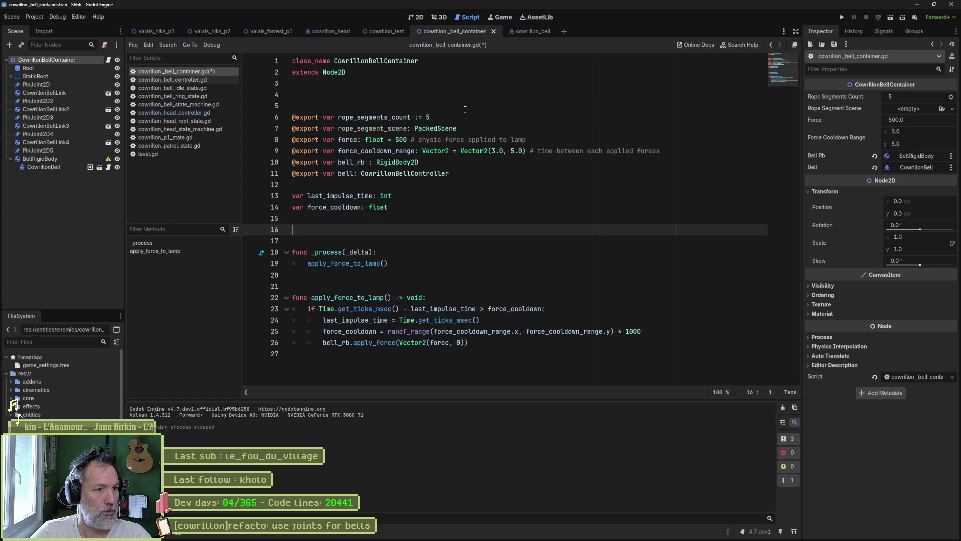
pyautogui.write('unc _re')
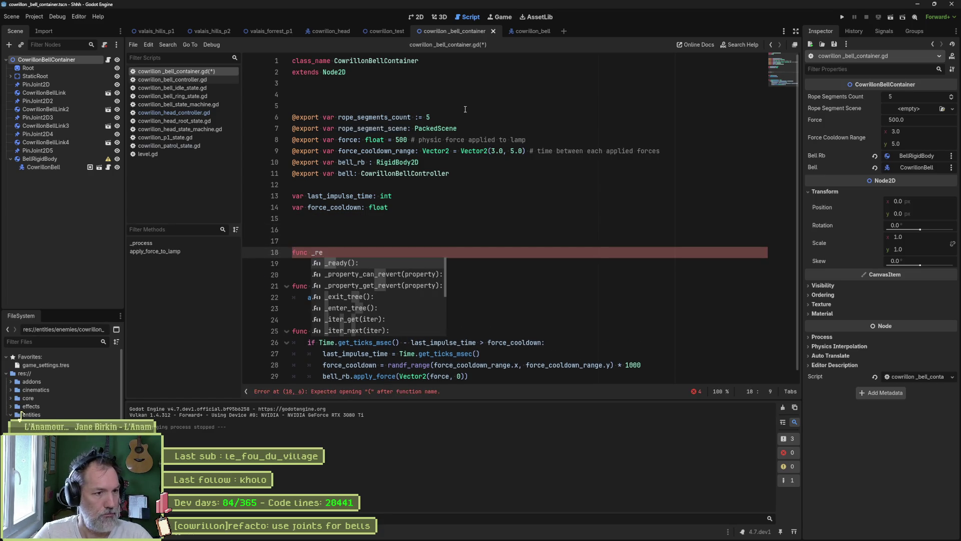
pyautogui.press('Return')
pyautogui.press('Return')
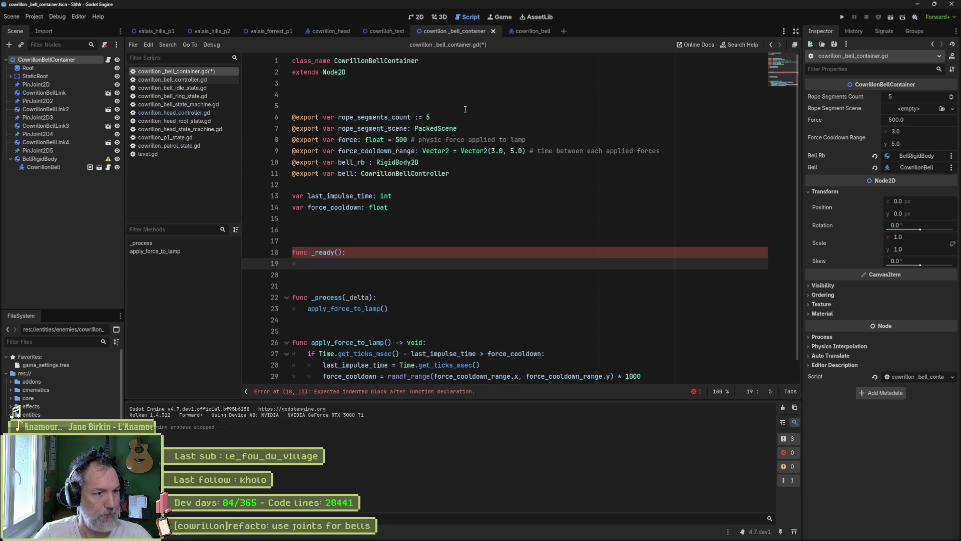
pyautogui.write('init_')
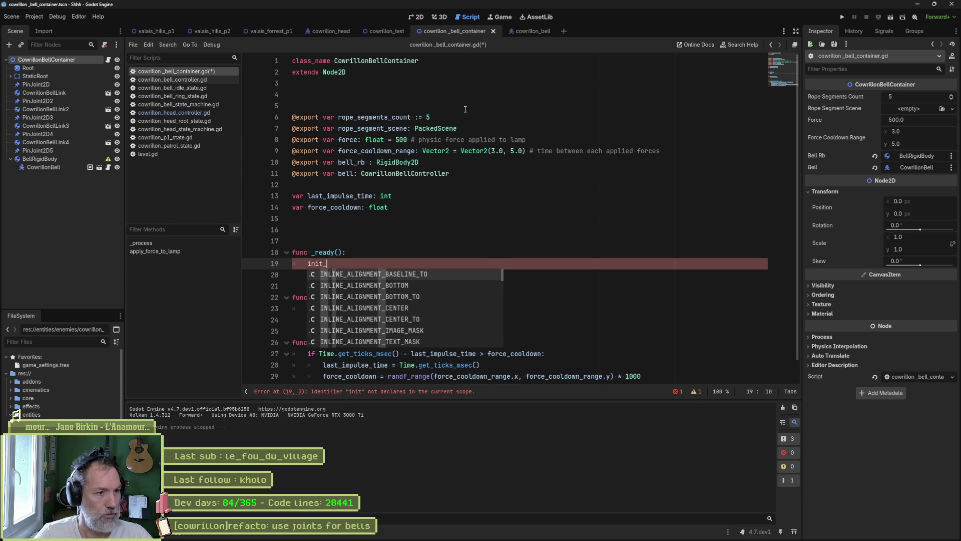
pyautogui.press('BackSpace')
pyautogui.press('BackSpace')
pyautogui.press('BackSpace')
pyautogui.write('generate')
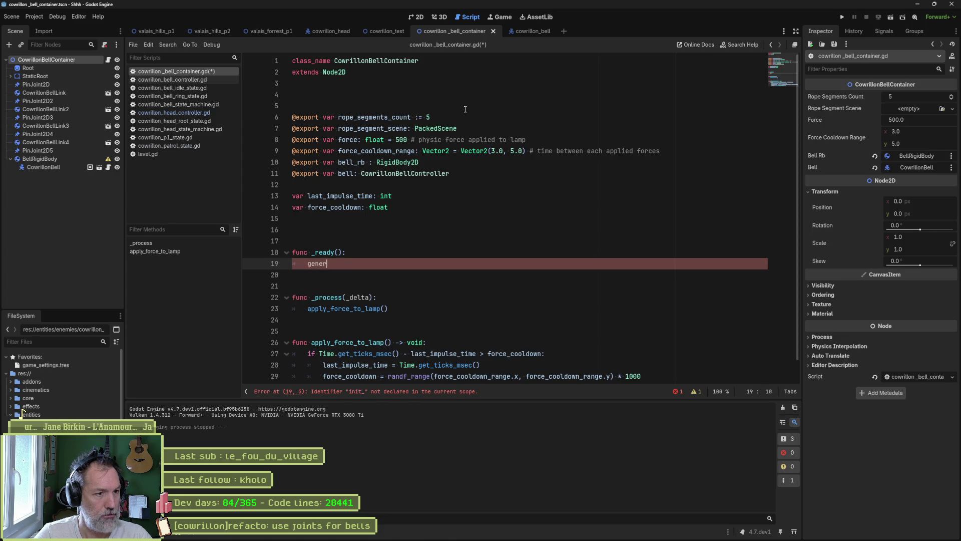
pyautogui.write('_cr')
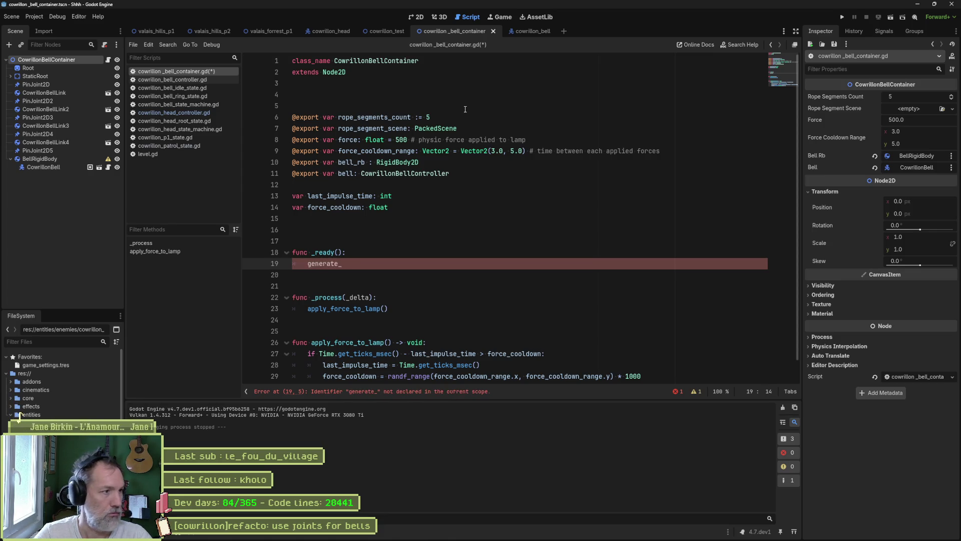
pyautogui.write('rope()')
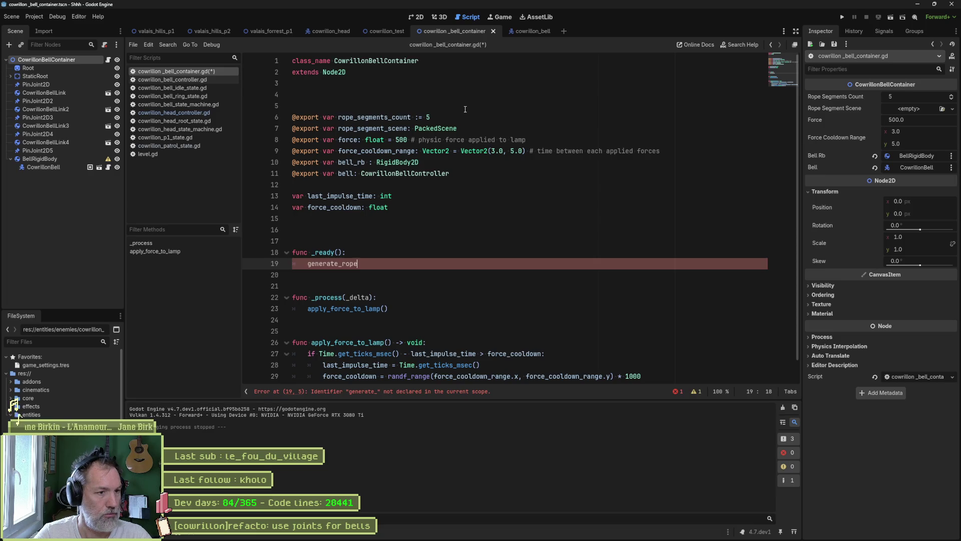
pyautogui.press('Return')
pyautogui.press('Return')
pyautogui.press('Return')
# Create a generate_rope() -> void function stub containing pass.
pyautogui.press('BackSpace')
pyautogui.write('func')
pyautogui.press('Up')
pyautogui.press('Up')
pyautogui.press('Up')
pyautogui.press('Home')
pyautogui.hotkey('shift', 'End')
pyautogui.hotkey('shift', 'Left')
pyautogui.hotkey('ctrl', 'c')
pyautogui.press('Down')
pyautogui.press('Down')
pyautogui.press('Down')
pyautogui.press('End')
pyautogui.hotkey('ctrl', 'v')
pyautogui.write(') -> void:')
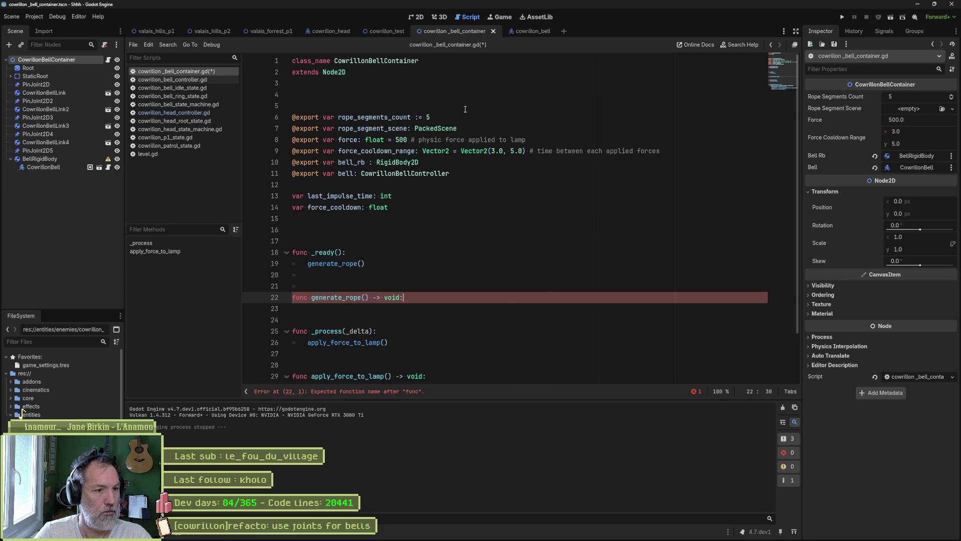
pyautogui.press('Return')
pyautogui.write('pass')
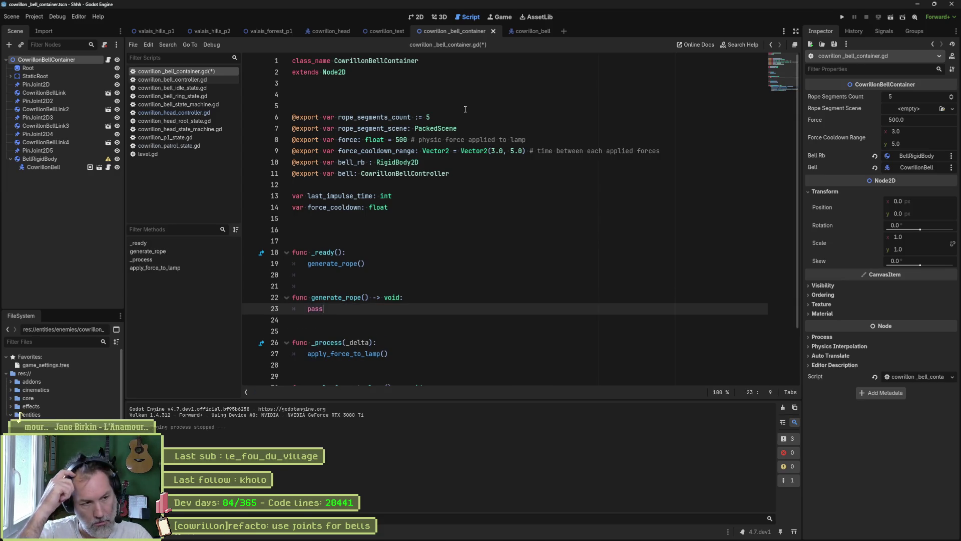
# Move the generate_rope stub to the end of the script, after apply_force_to_lamp.
pyautogui.keyDown('shift'); pyautogui.click(408, 264); pyautogui.keyUp('shift')
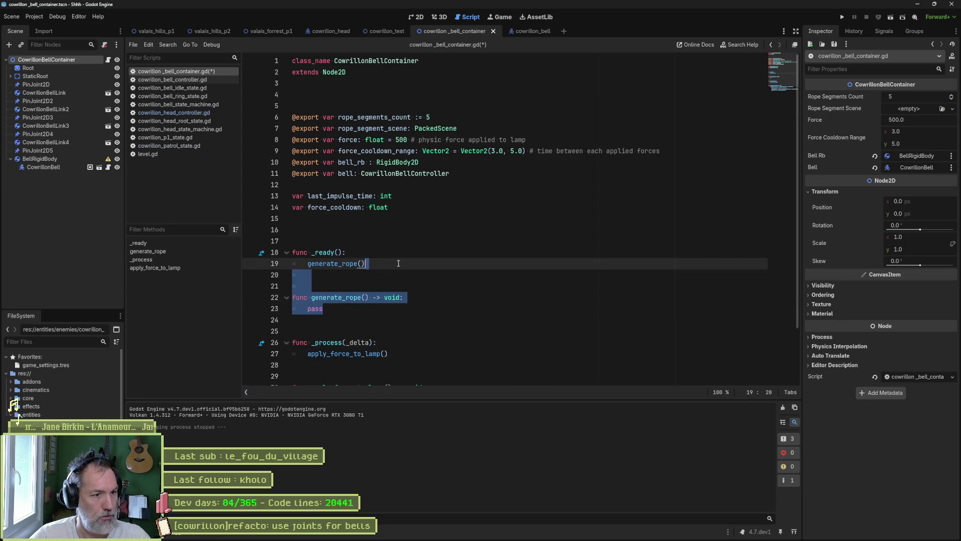
pyautogui.press('BackSpace')
pyautogui.scroll(-1, 403, 270)
pyautogui.click(486, 366)
pyautogui.hotkey('ctrl', 'v')
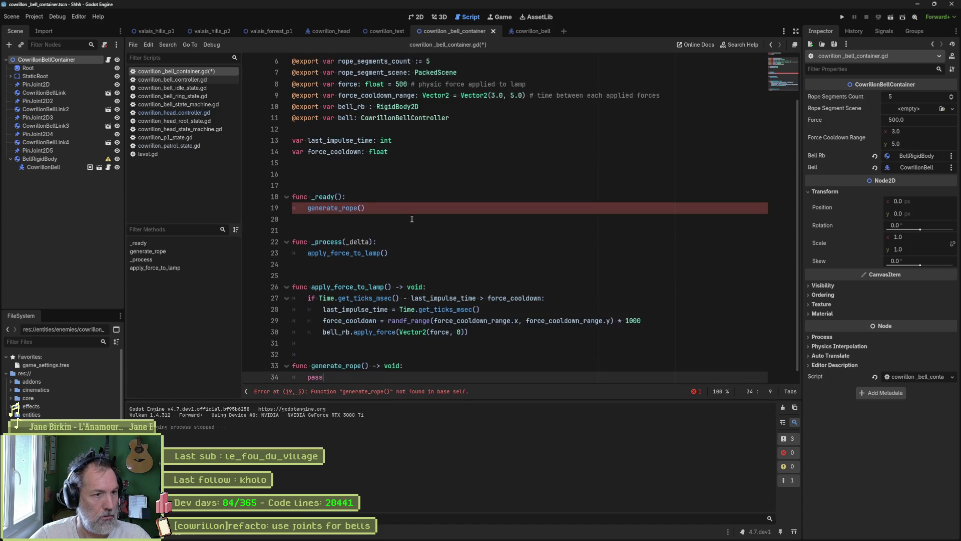
pyautogui.hotkey('ctrl', 'alt', 'f')
pyautogui.click(280, 355)
pyautogui.click(286, 354)
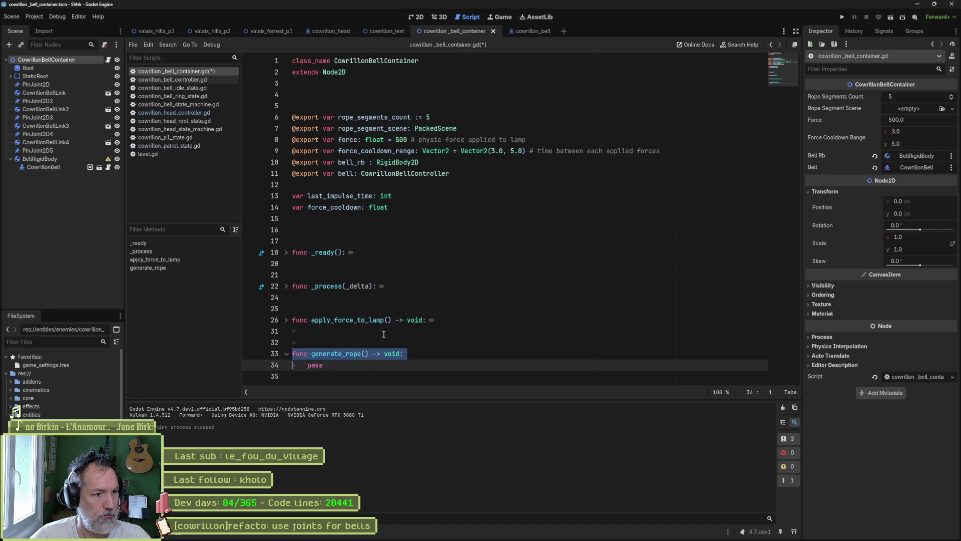
pyautogui.click(381, 353)
pyautogui.doubleClick(330, 365)
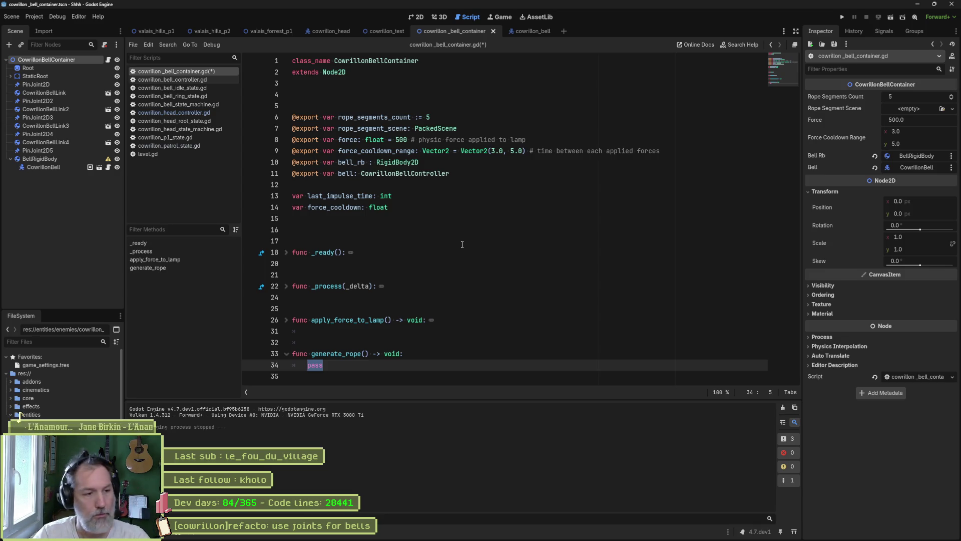
# Start generate_rope() with a 'for i in rope_segments_count:' loop holding pass, and save the script.
pyautogui.write('for i in count')
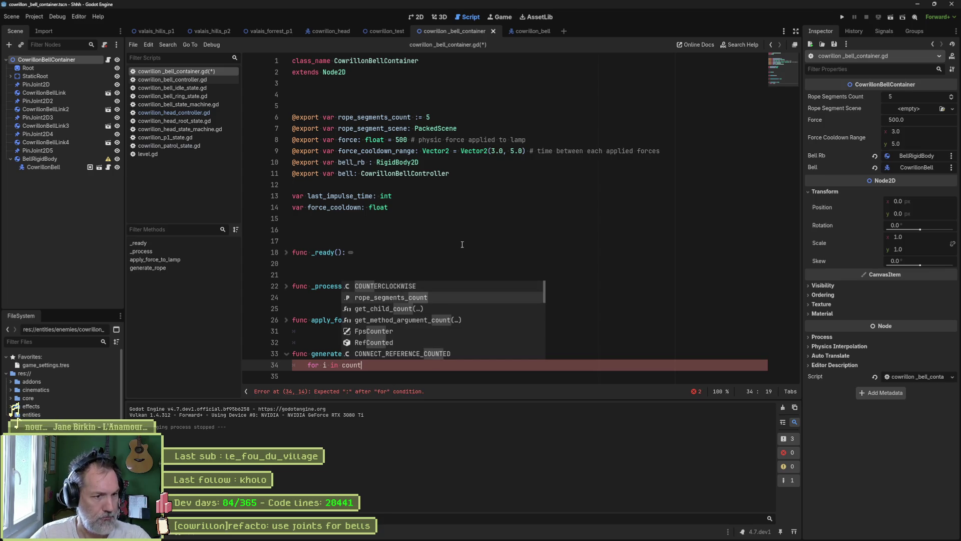
pyautogui.press('Return')
pyautogui.press('Return')
pyautogui.write('pass')
pyautogui.press('Up')
pyautogui.hotkey('ctrl', 's')
pyautogui.press('Return')
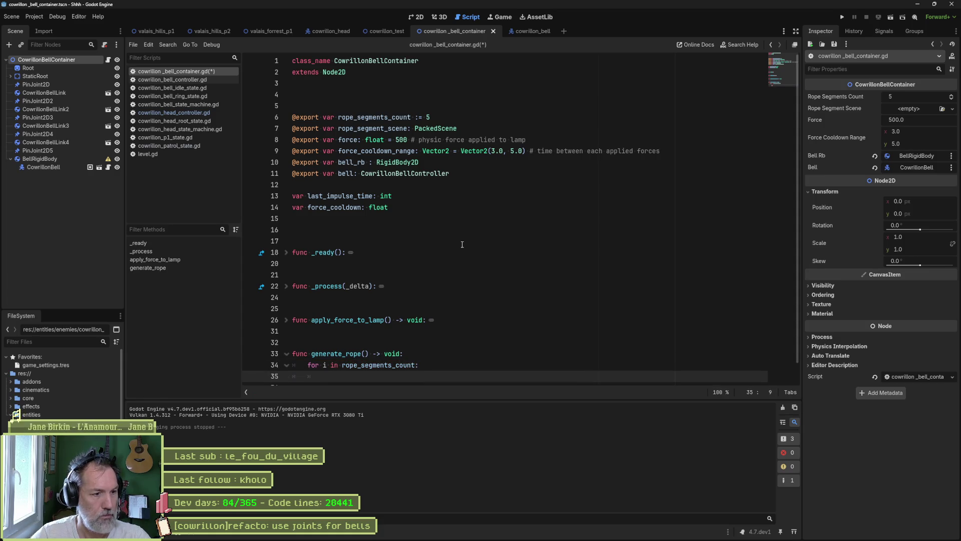
pyautogui.scroll(-1, 540, 308)
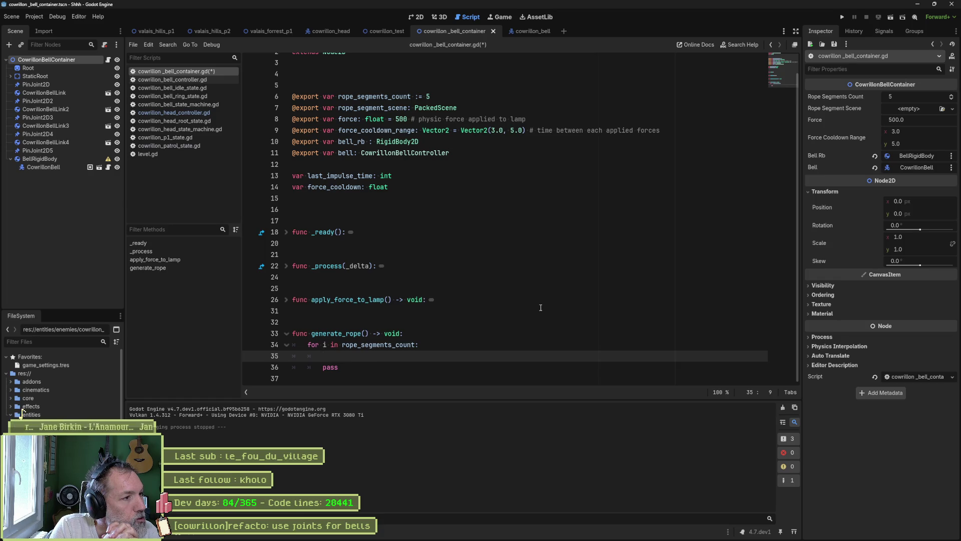
pyautogui.moveTo(470, 102); pyautogui.dragTo(477, 92)
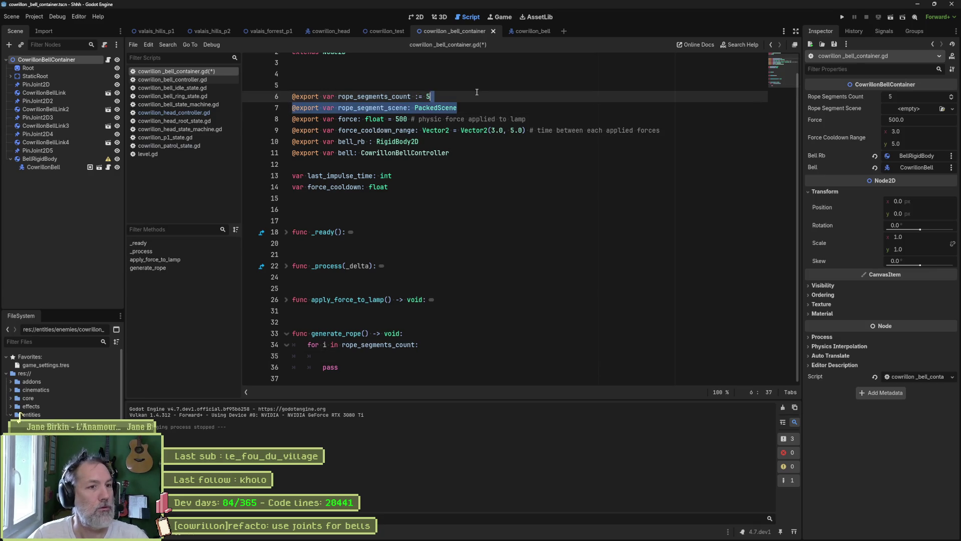
pyautogui.hotkey('ctrl', 'shift', 'd')
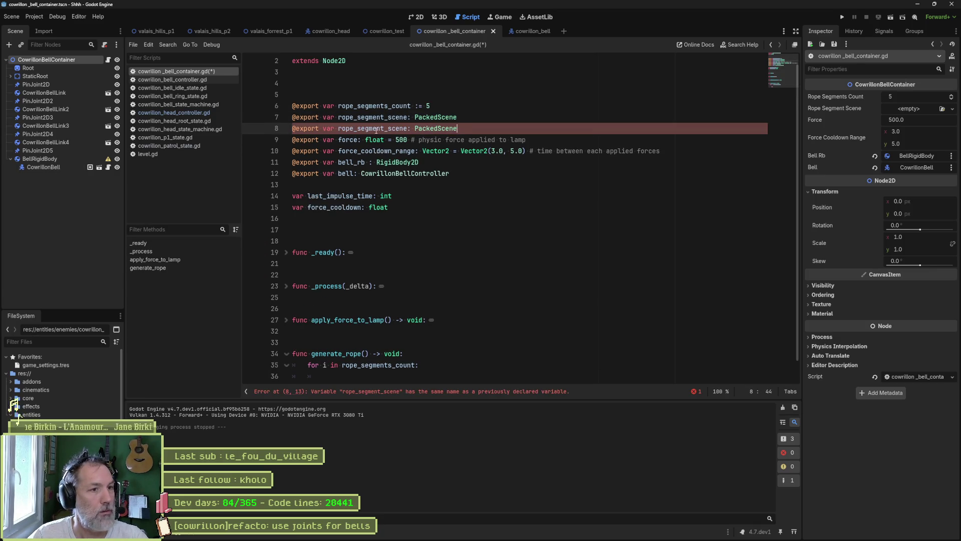
pyautogui.moveTo(338, 129); pyautogui.dragTo(384, 130)
pyautogui.write('bell')
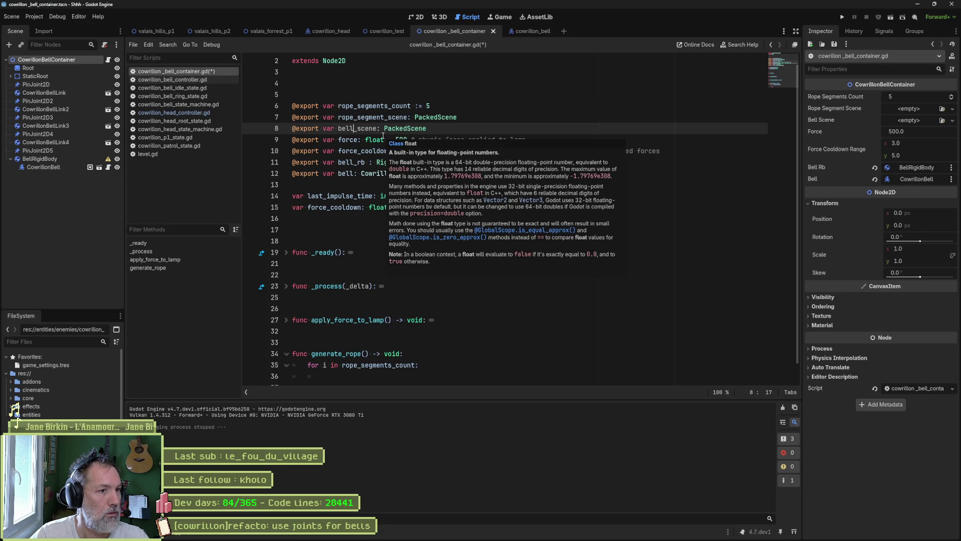
pyautogui.press('Right')
pyautogui.hotkey('ctrl', 's')
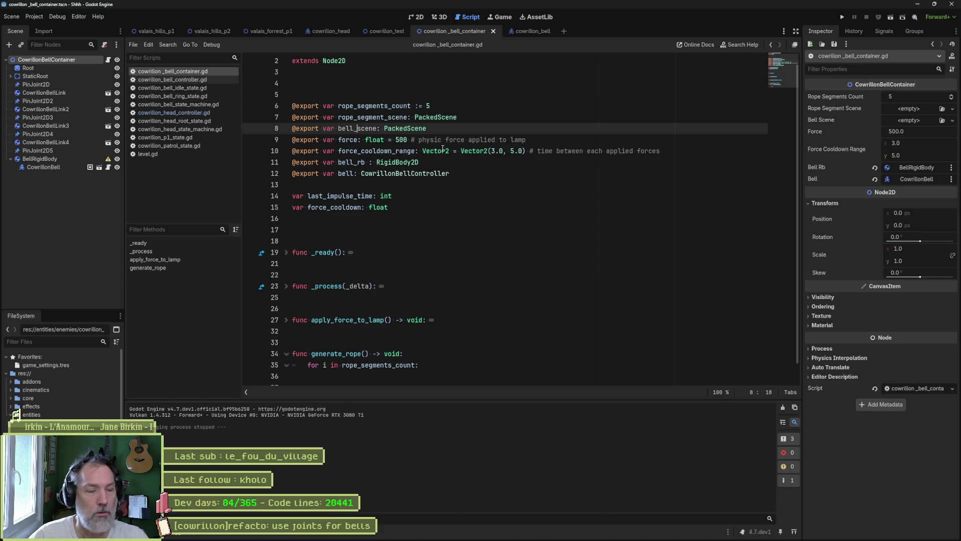
pyautogui.rightClick(71, 167)
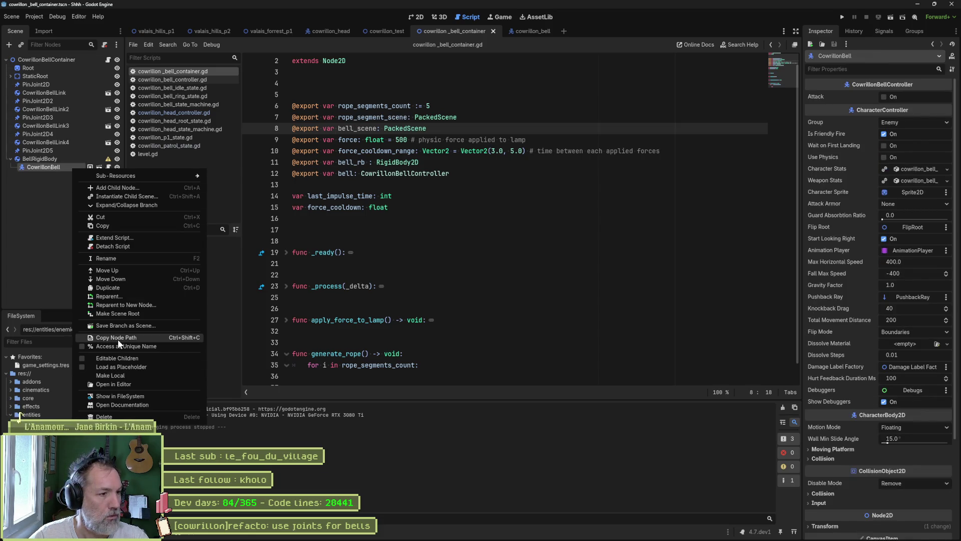
# Assign the CowrillonBell scene file to the container's Bell Scene export.
pyautogui.click(147, 395)
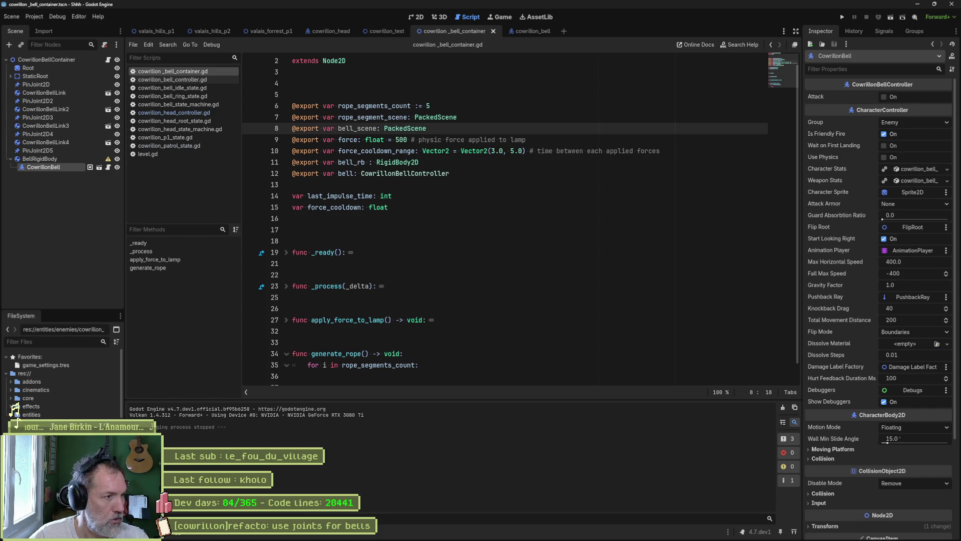
pyautogui.click(66, 59)
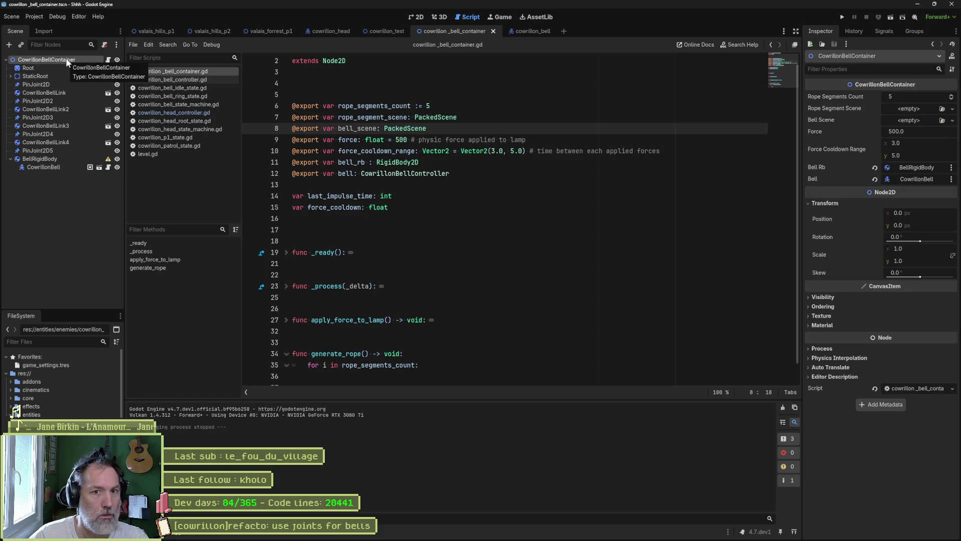
pyautogui.moveTo(28, 414)
pyautogui.mouseDown()
pyautogui.moveTo(881, 150)
pyautogui.moveTo(909, 120)
pyautogui.mouseUp()
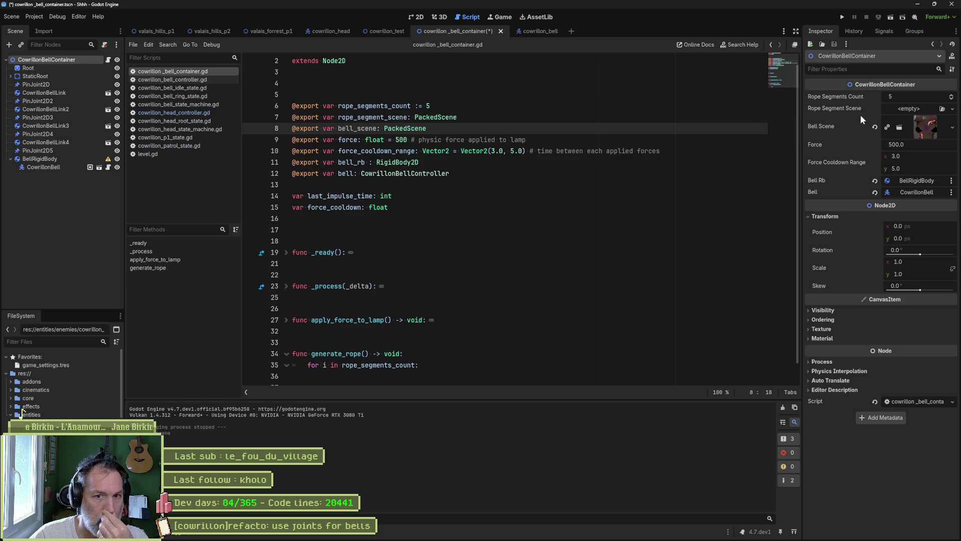
# Assign the CowrillonBellLink4 scene file to the Rope Segment Scene export.
pyautogui.rightClick(65, 142)
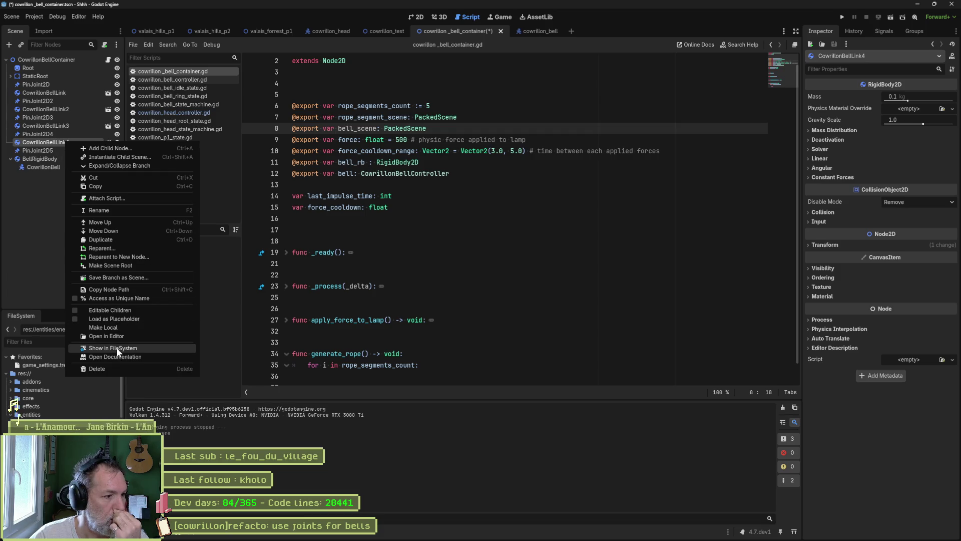
pyautogui.click(116, 348)
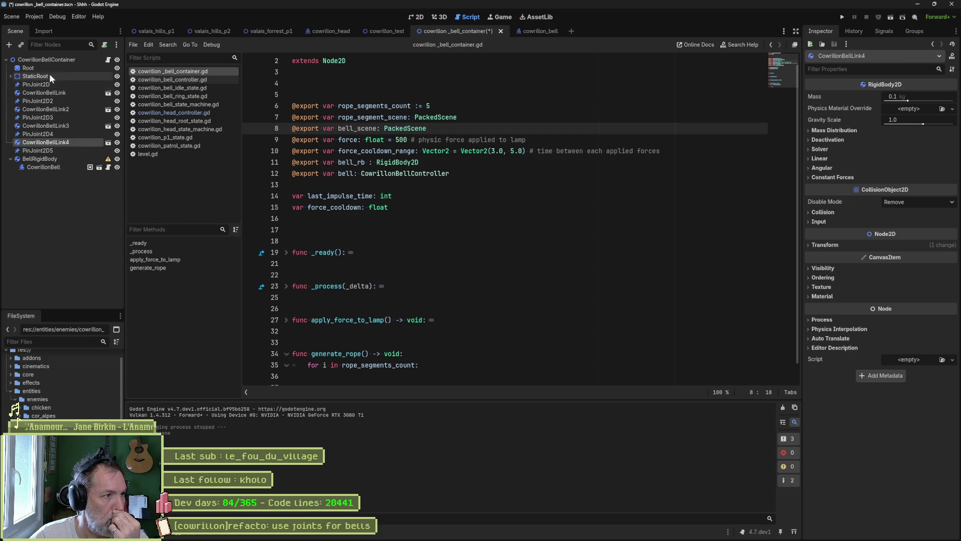
pyautogui.click(50, 60)
pyautogui.moveTo(751, 301)
pyautogui.mouseDown()
pyautogui.moveTo(901, 125)
pyautogui.moveTo(876, 165)
pyautogui.moveTo(909, 112)
pyautogui.mouseUp()
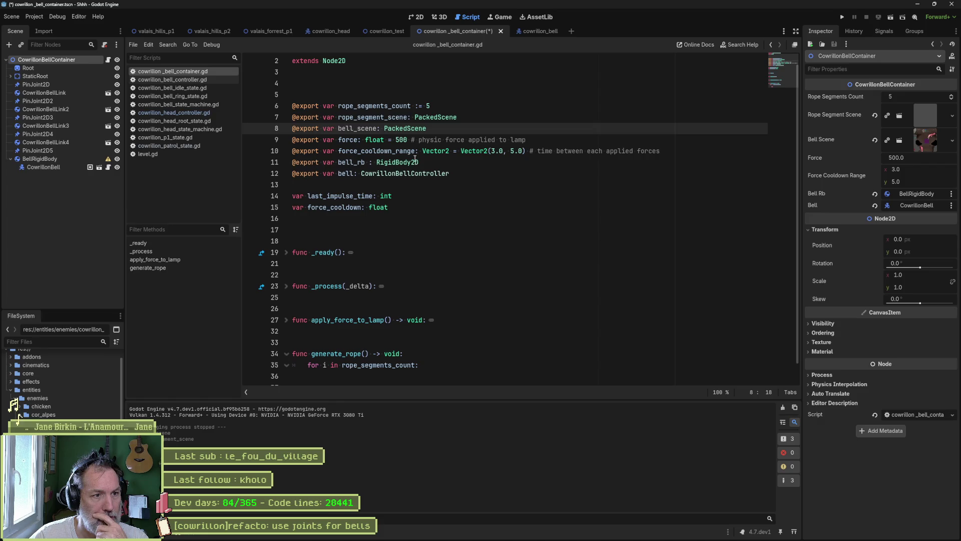
pyautogui.moveTo(417, 161); pyautogui.dragTo(412, 173)
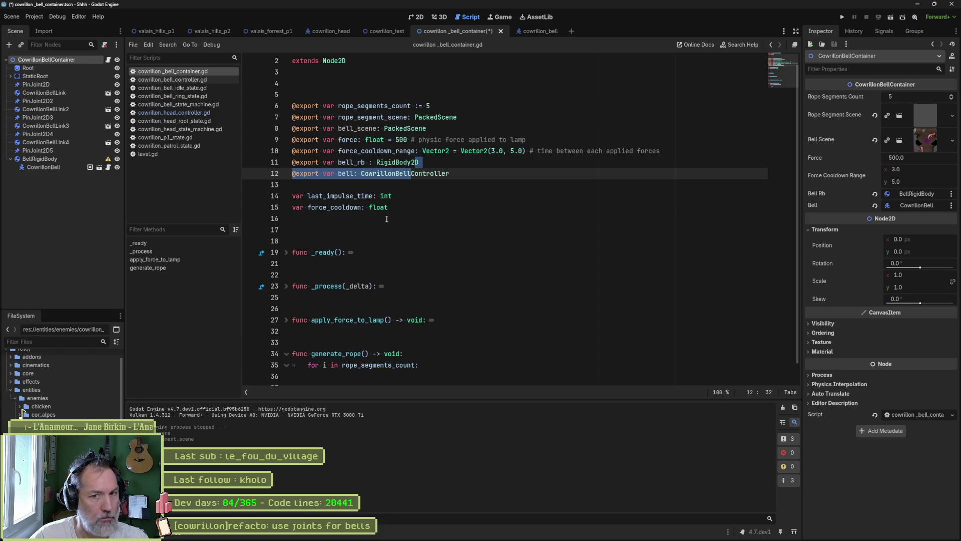
pyautogui.scroll(-1, 439, 252)
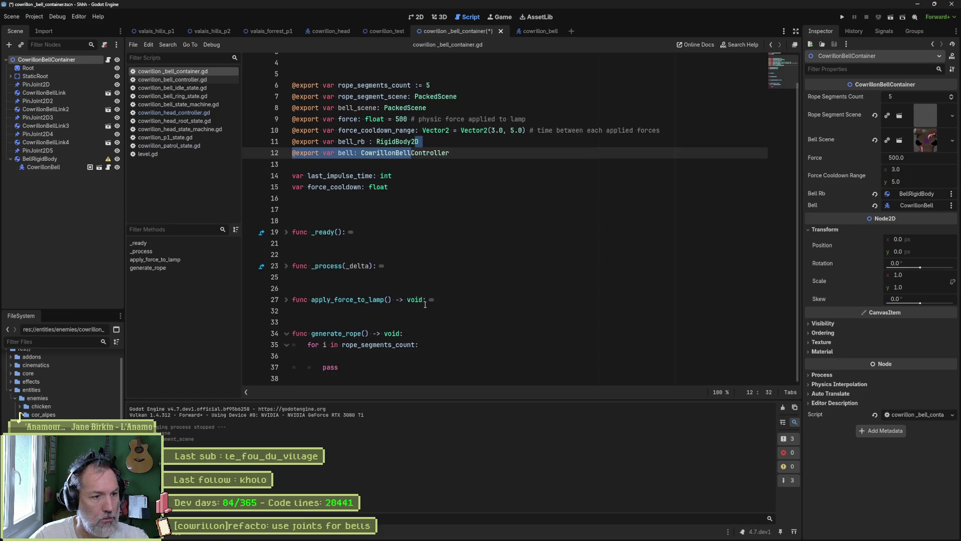
# Add 'var rope_instance = rope_segment_scene.instantiate()' inside the generate_rope loop.
pyautogui.click(474, 353)
pyautogui.press('Tab')
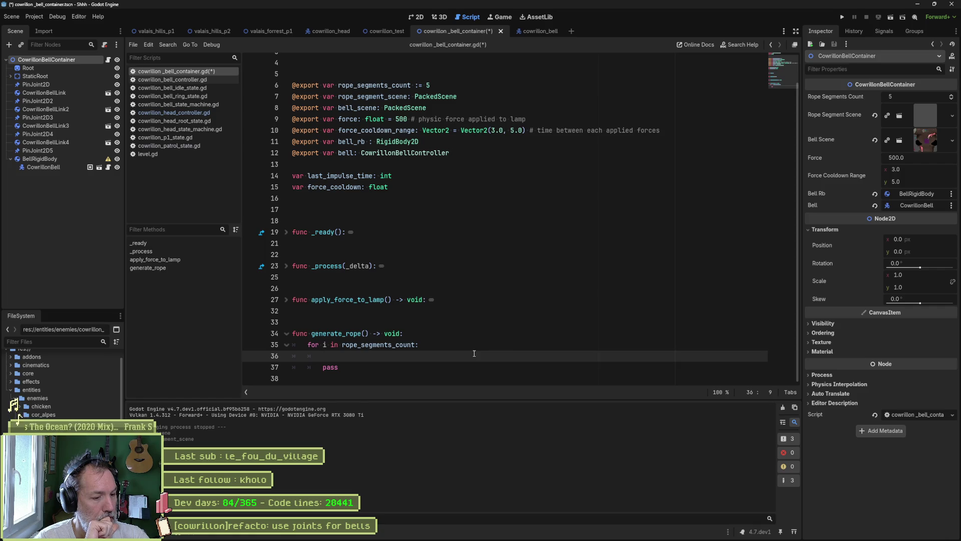
pyautogui.write('var ')
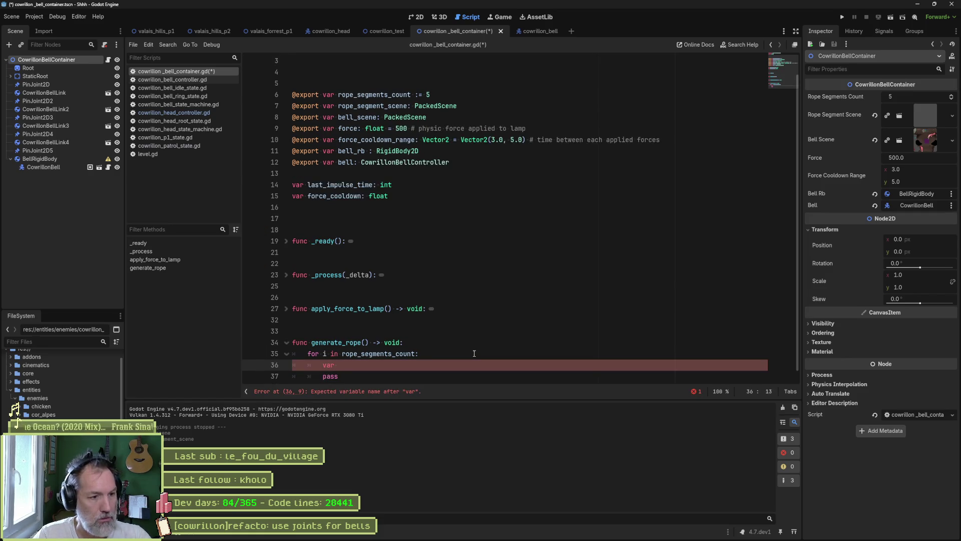
pyautogui.write('rope_instance = ')
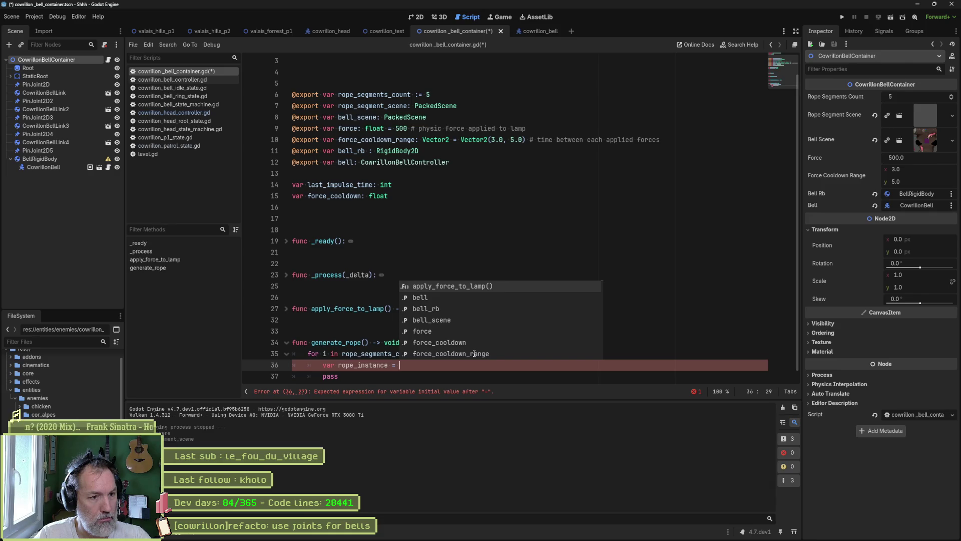
pyautogui.write('rope_')
pyautogui.press('Down')
pyautogui.press('Down')
pyautogui.press('Return')
pyautogui.write('.ins')
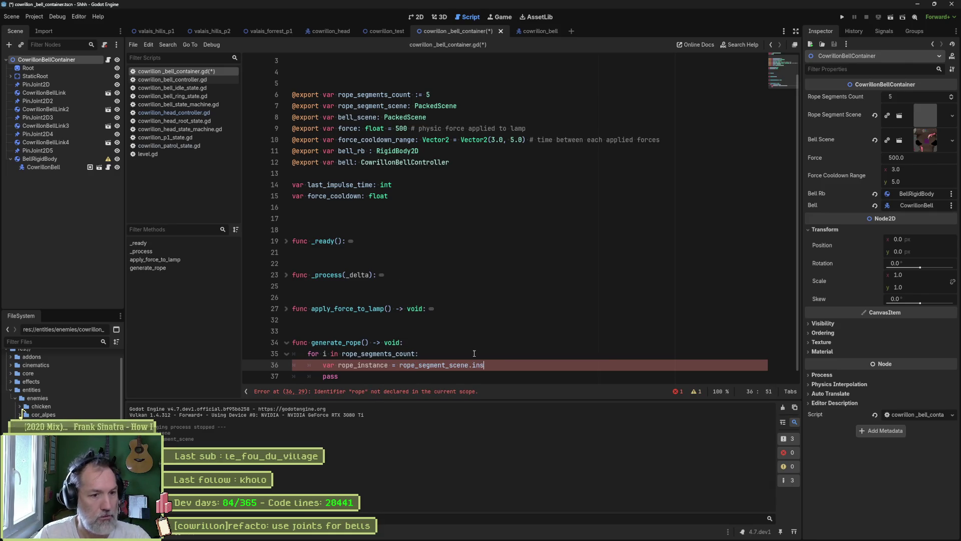
pyautogui.press('Return')
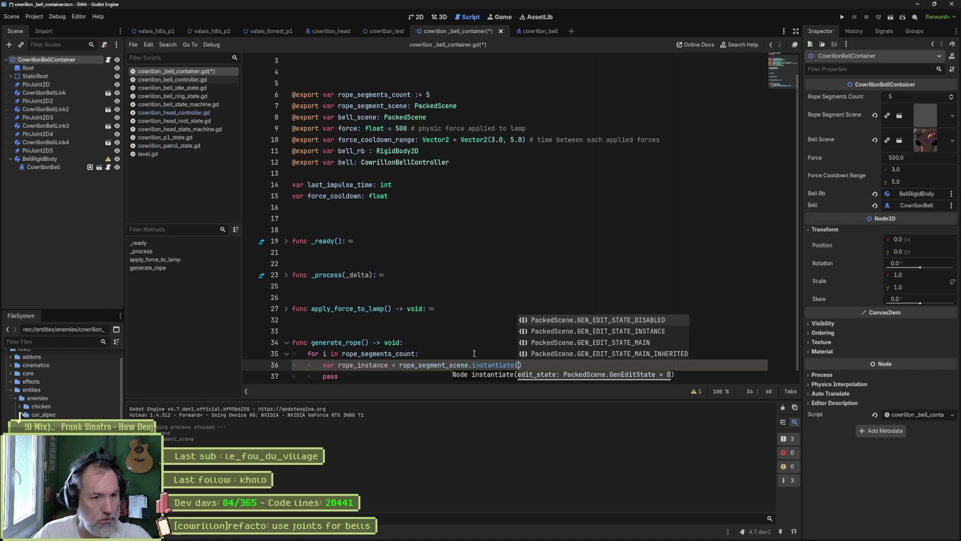
# Add 'call_deferred("add_child", rope_instance)' on the next loop line.
pyautogui.press('End')
pyautogui.press('Return')
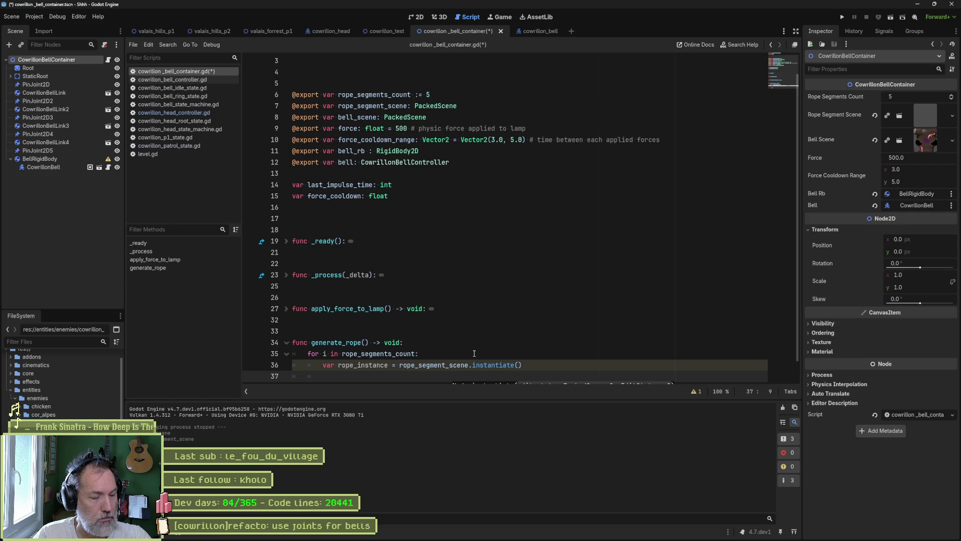
pyautogui.write('add')
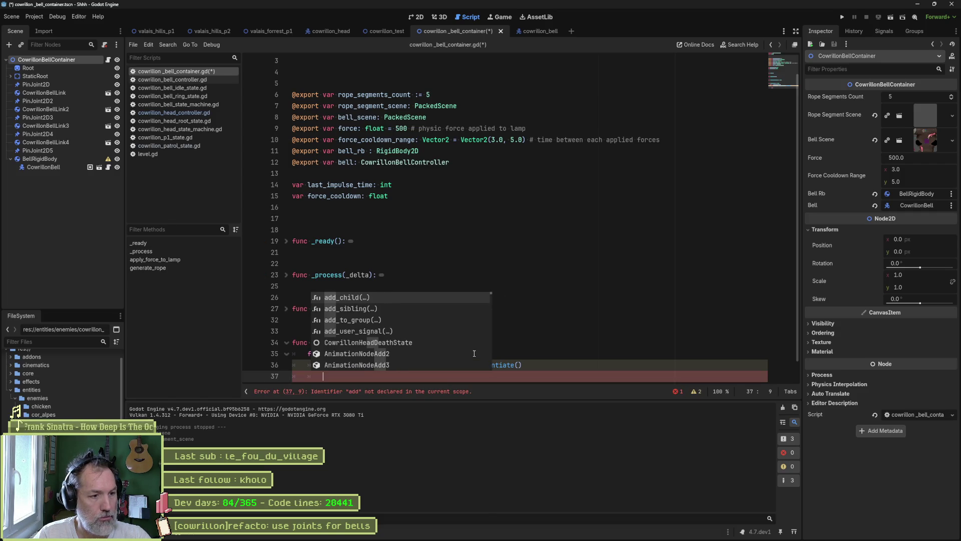
pyautogui.press('BackSpace')
pyautogui.press('BackSpace')
pyautogui.press('BackSpace')
pyautogui.write('call')
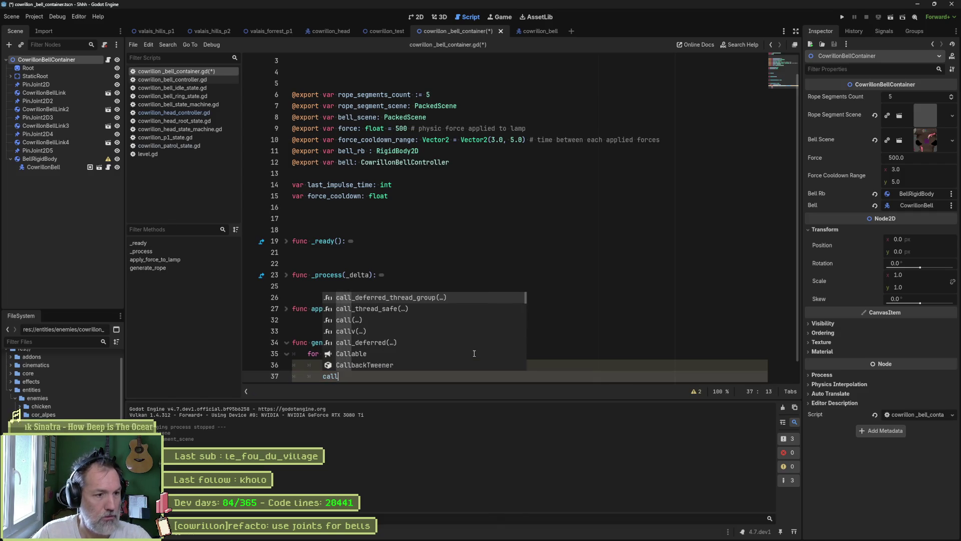
pyautogui.press('Down')
pyautogui.press('Down')
pyautogui.press('Down')
pyautogui.press('Return')
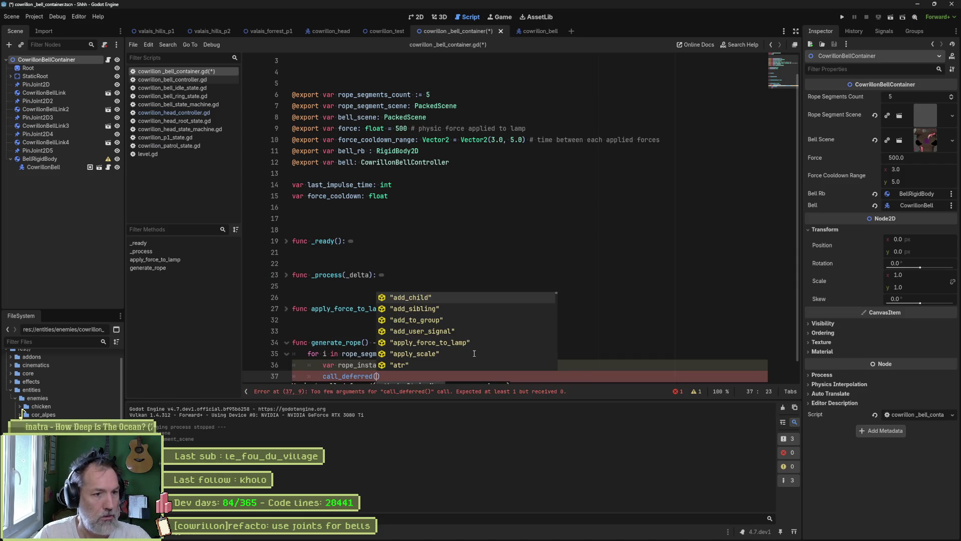
pyautogui.press('Return')
pyautogui.write(', rop_in')
pyautogui.press('Return')
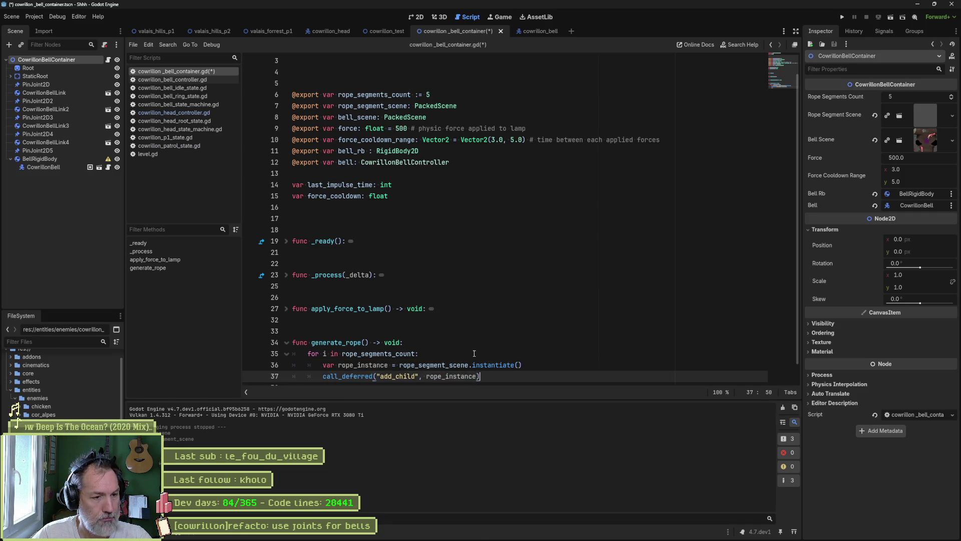
pyautogui.hotkey('shift', 'Up')
pyautogui.hotkey('shift', 'Up')
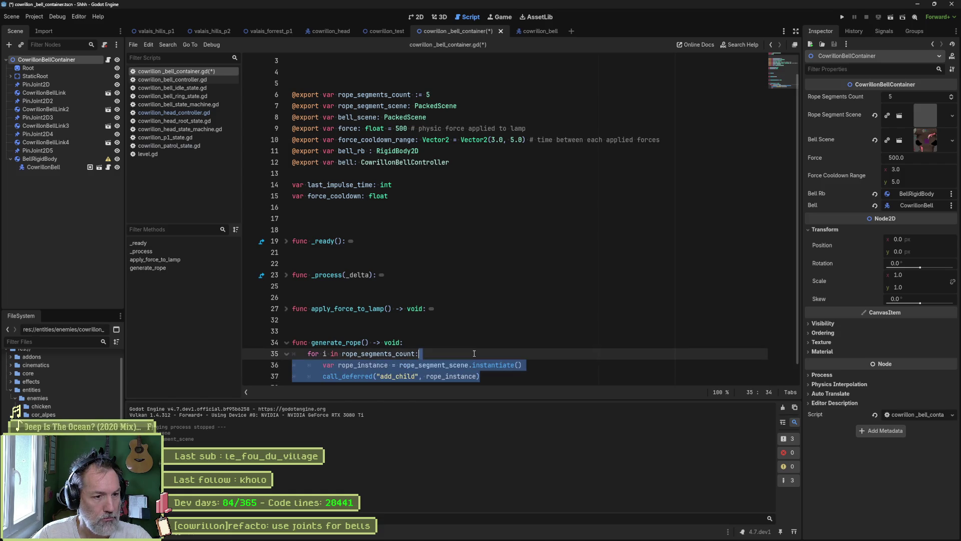
pyautogui.hotkey('shift', 'Down')
pyautogui.hotkey('shift', 'Down')
pyautogui.press('Return')
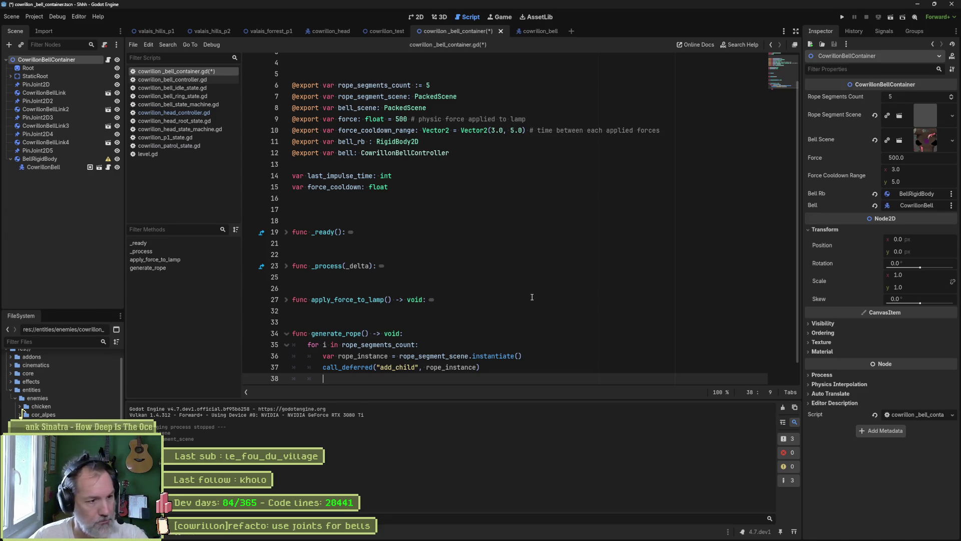
# Save the script, restore pass below the loop, and run the cowrillon_test scene.
pyautogui.hotkey('ctrl', 's')
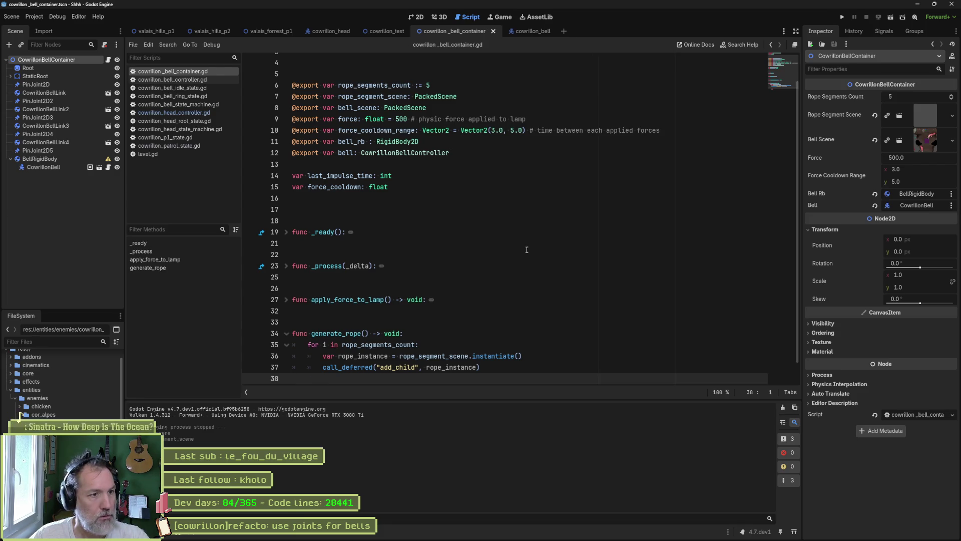
pyautogui.hotkey('ctrl', 'z')
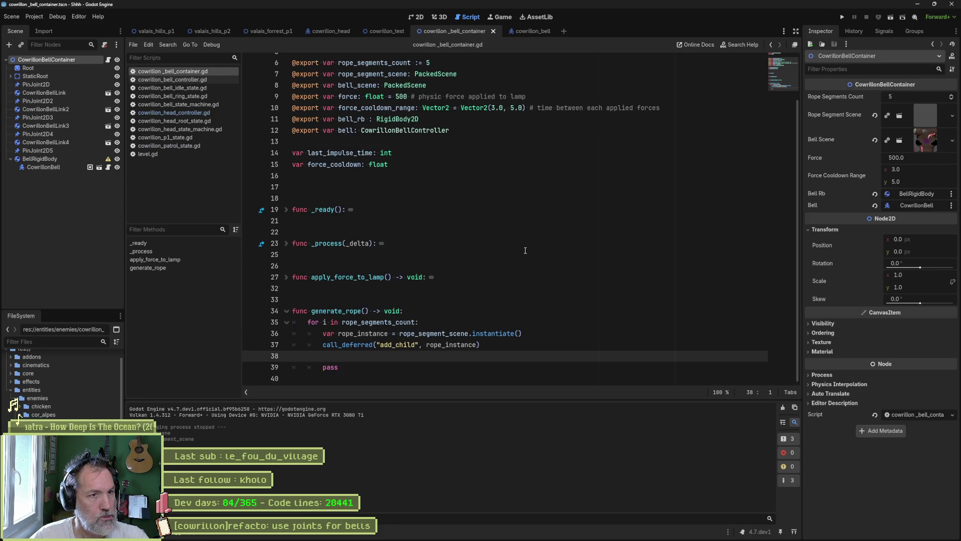
pyautogui.click(389, 31)
pyautogui.press('F6')
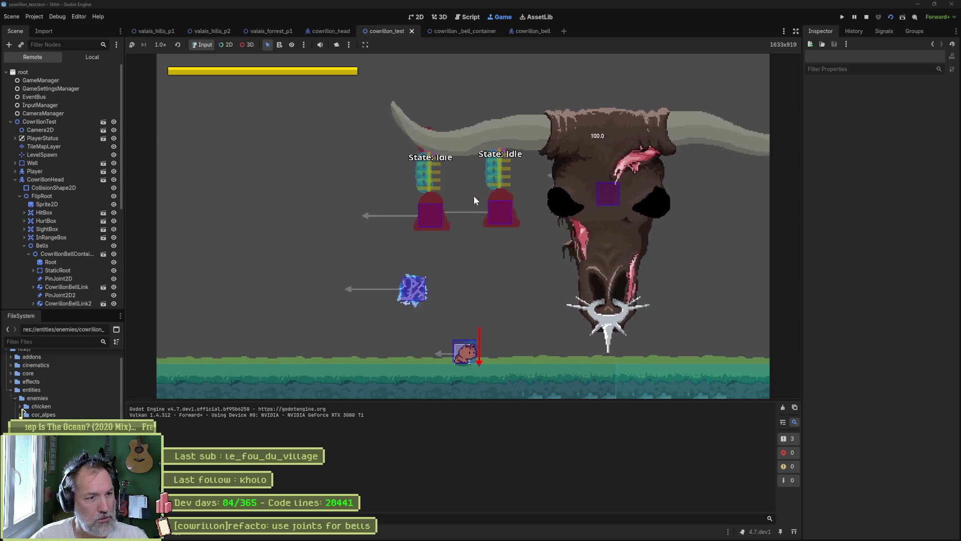
# Stop the game, stage all changes in Fork and commit them using the bell-joints task title.
pyautogui.press('F8')
pyautogui.hotkey('alt', 'Tab')
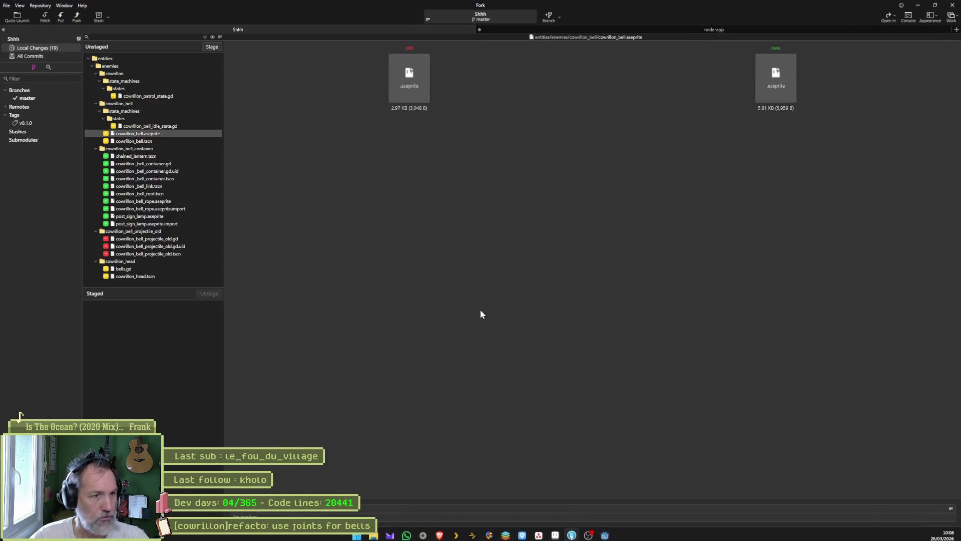
pyautogui.hotkey('ctrl', 'shift', 's')
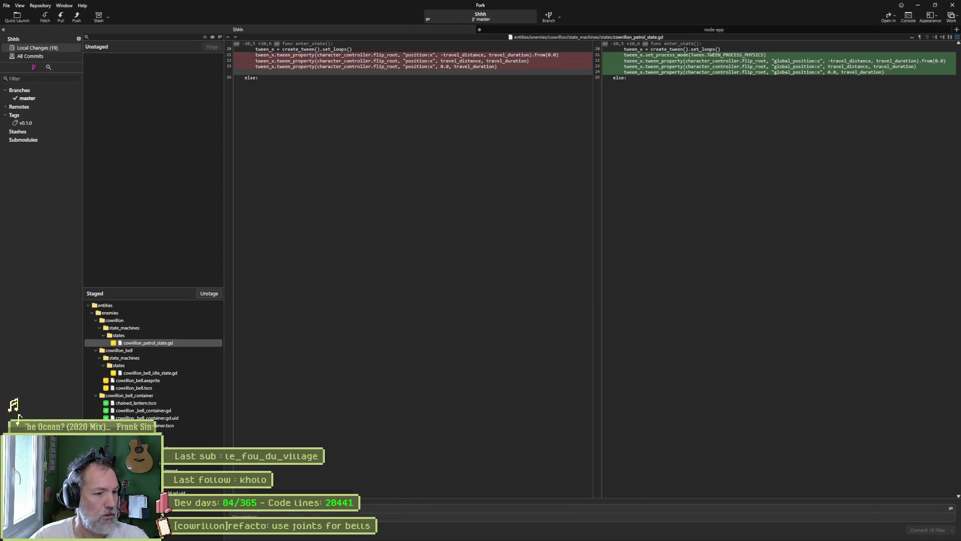
pyautogui.click(538, 537)
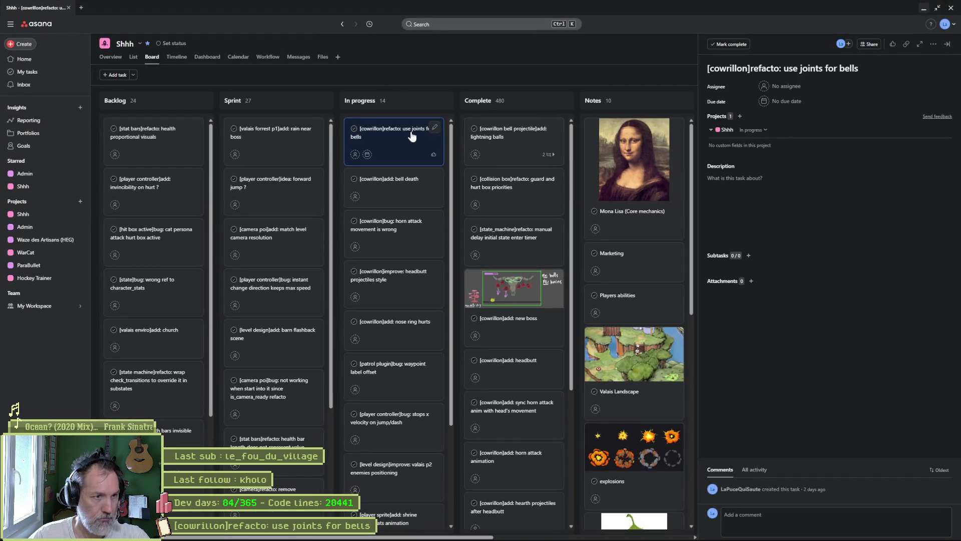
pyautogui.tripleClick(789, 72)
pyautogui.hotkey('ctrl', 'c')
pyautogui.hotkey('alt', 'Tab')
pyautogui.hotkey('ctrl', 'v')
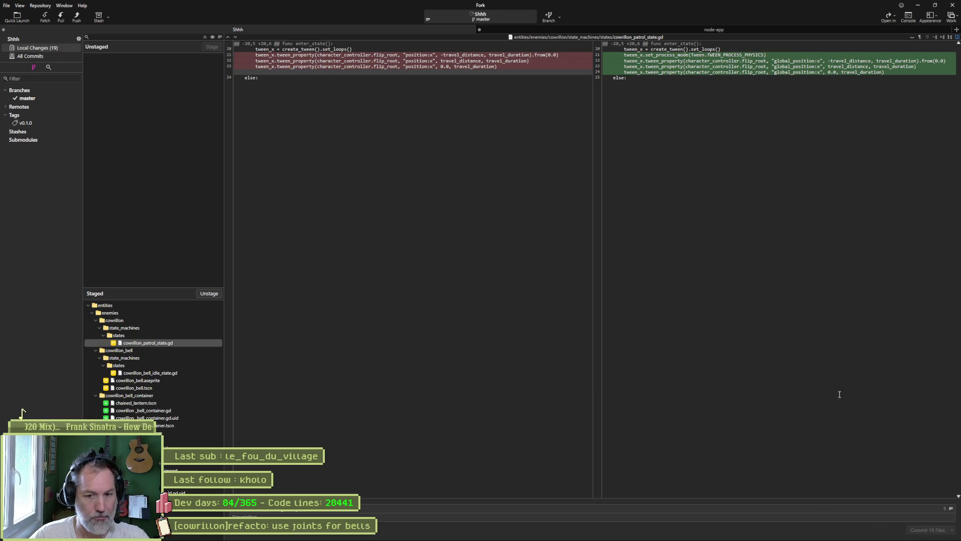
pyautogui.hotkey('ctrl', 'Return')
# Push the master commit to the remote and return to Godot.
pyautogui.hotkey('ctrl', 'shift', 'p')
pyautogui.click(526, 296)
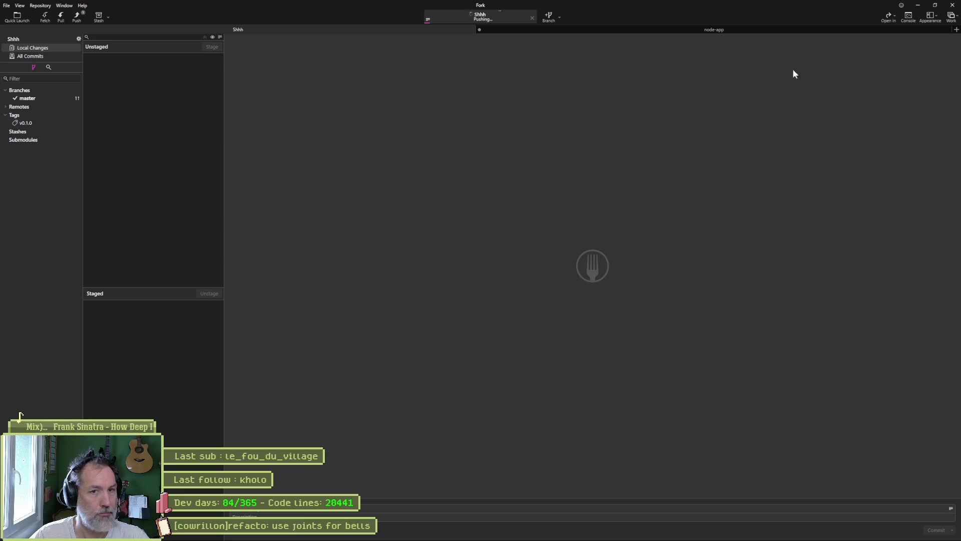
pyautogui.hotkey('alt', 'Tab')
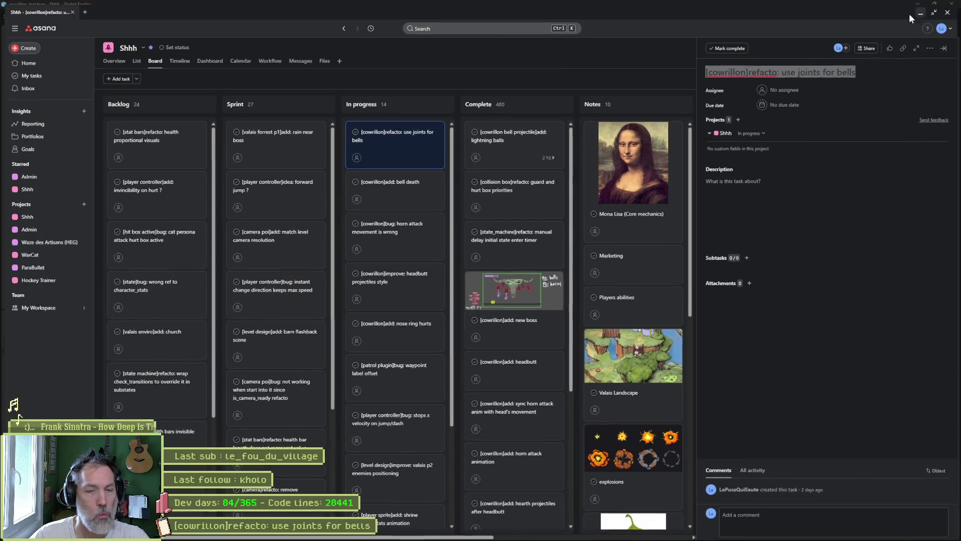
pyautogui.click(920, 12)
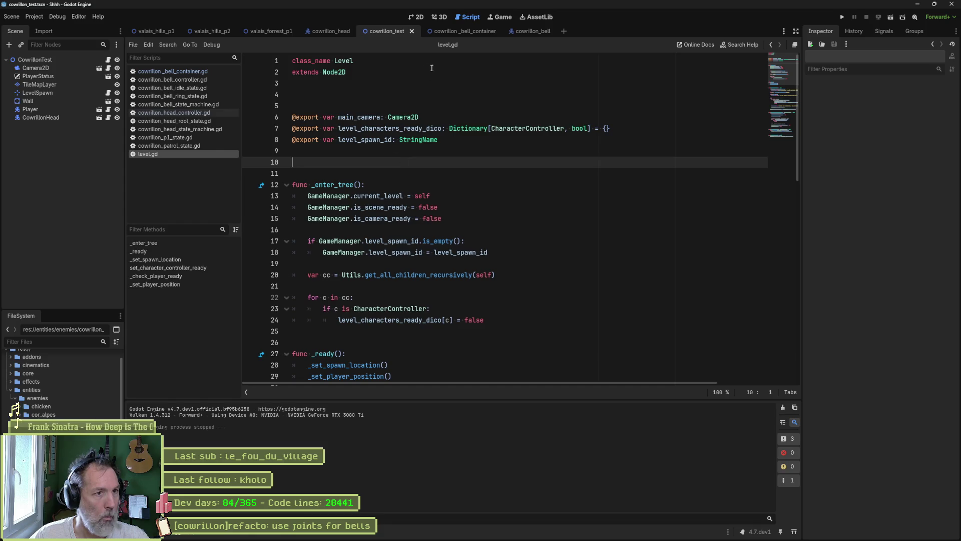
# Open cowrillon_bell_container.gd, start a rope_instance line after add_child, undo it and save.
pyautogui.click(182, 71)
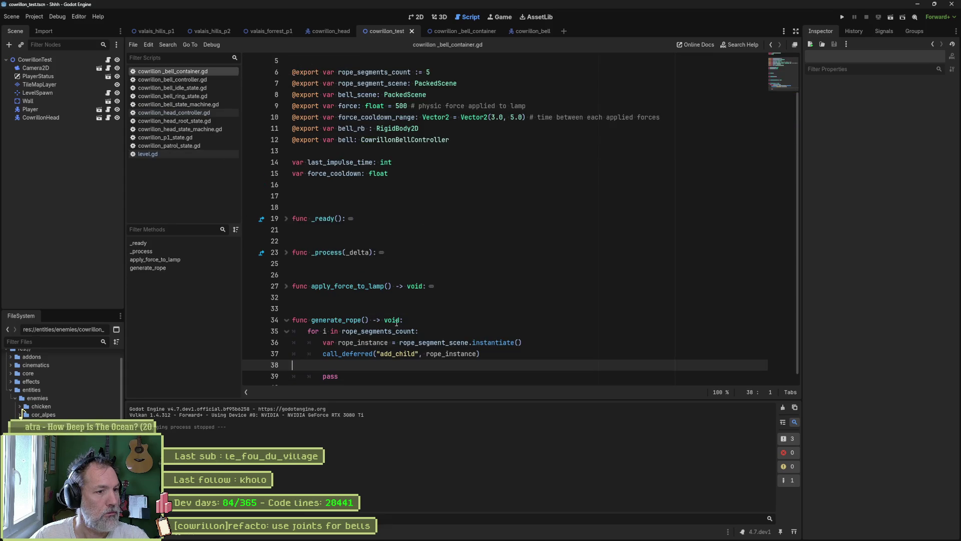
pyautogui.click(540, 357)
pyautogui.click(512, 367)
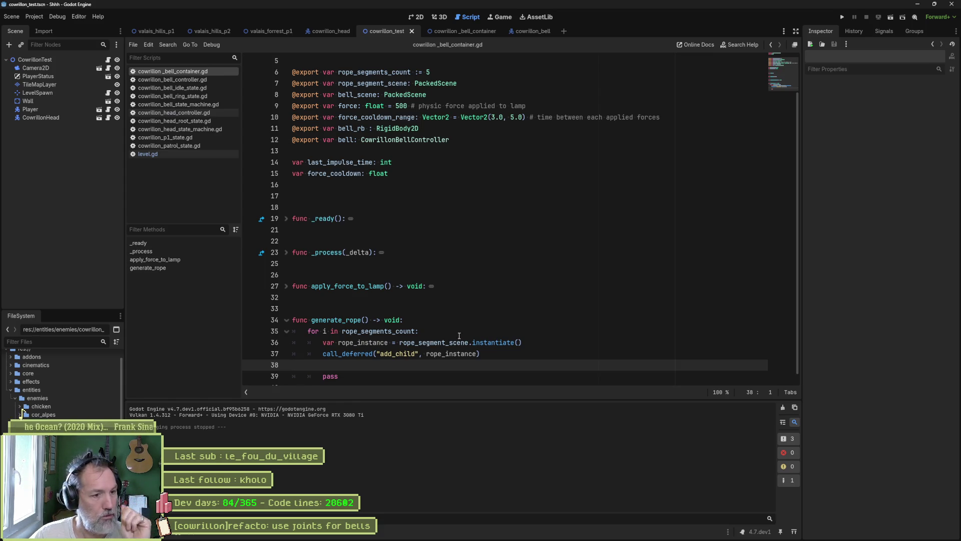
pyautogui.click(504, 353)
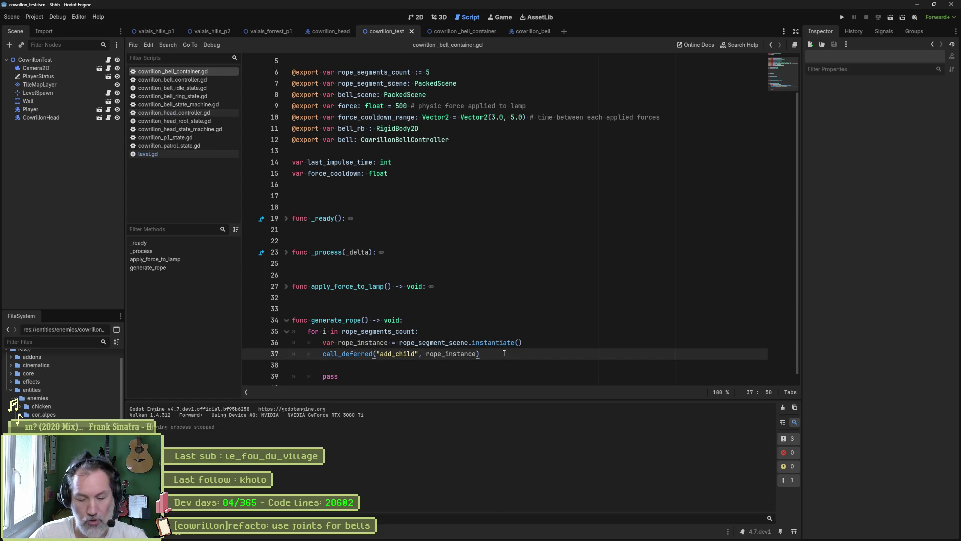
pyautogui.press('Return')
pyautogui.write('rope_instance.')
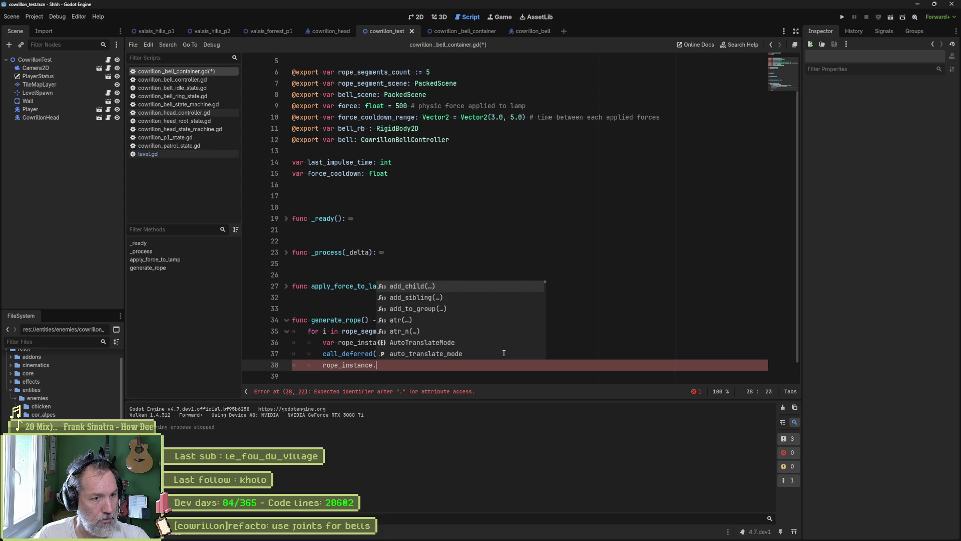
pyautogui.write('po')
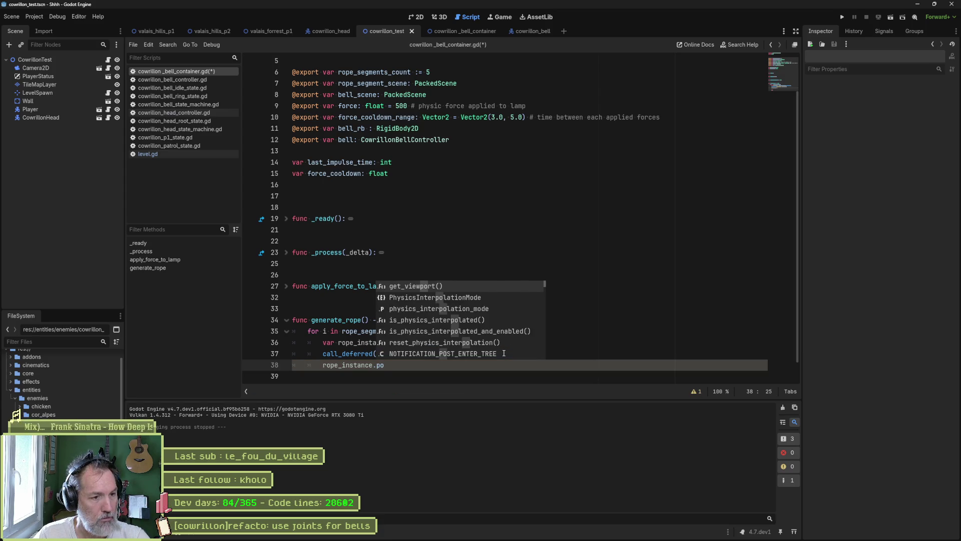
pyautogui.hotkey('ctrl', 'z')
pyautogui.hotkey('ctrl', 's')
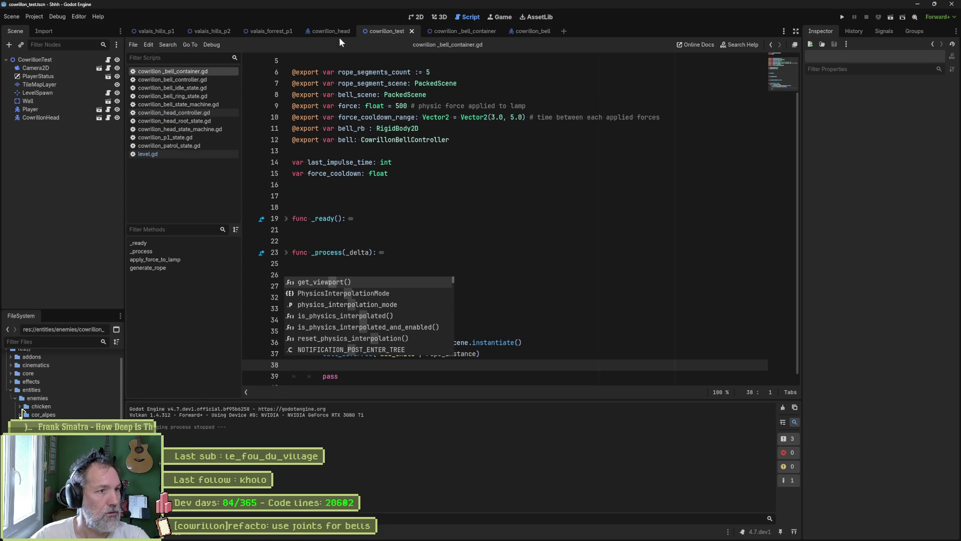
pyautogui.click(452, 32)
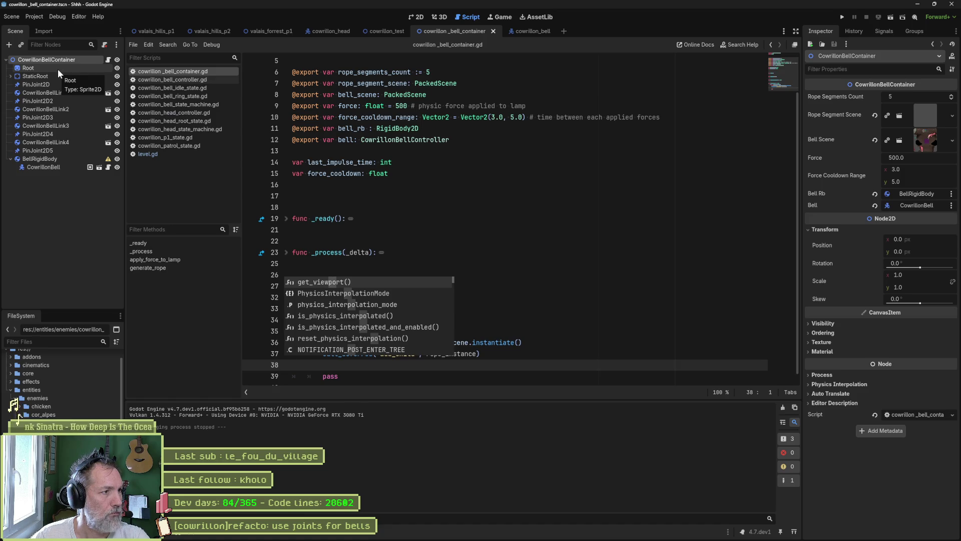
# Delete the 10 nodes from PinJoint2D to CowrillonBell and run the bell container scene.
pyautogui.hotkey('ctrl', 'F1')
pyautogui.click(117, 77)
pyautogui.click(118, 76)
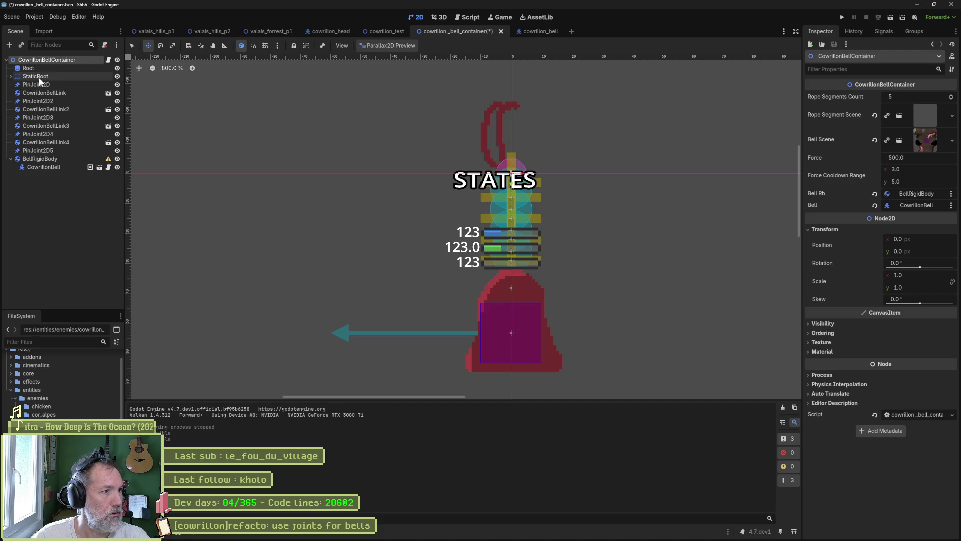
pyautogui.click(9, 78)
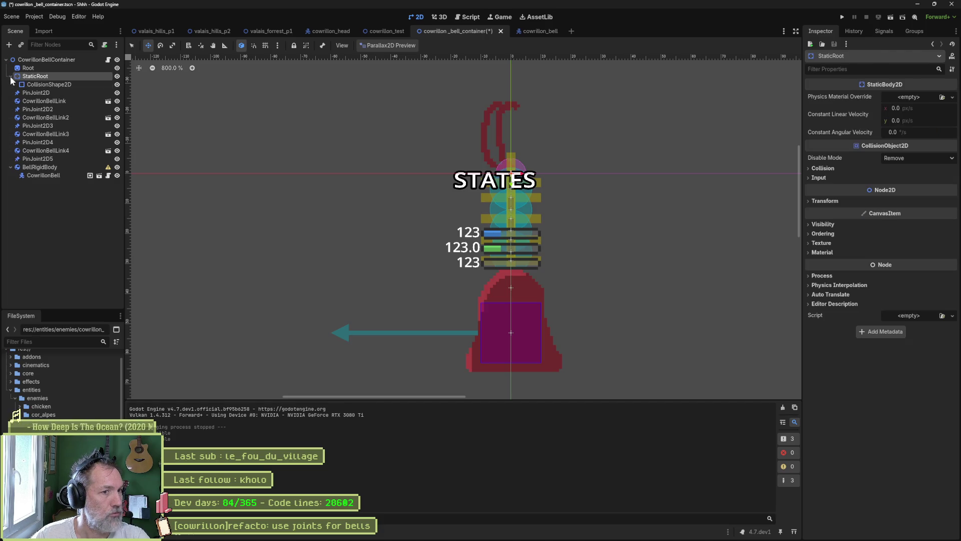
pyautogui.click(72, 85)
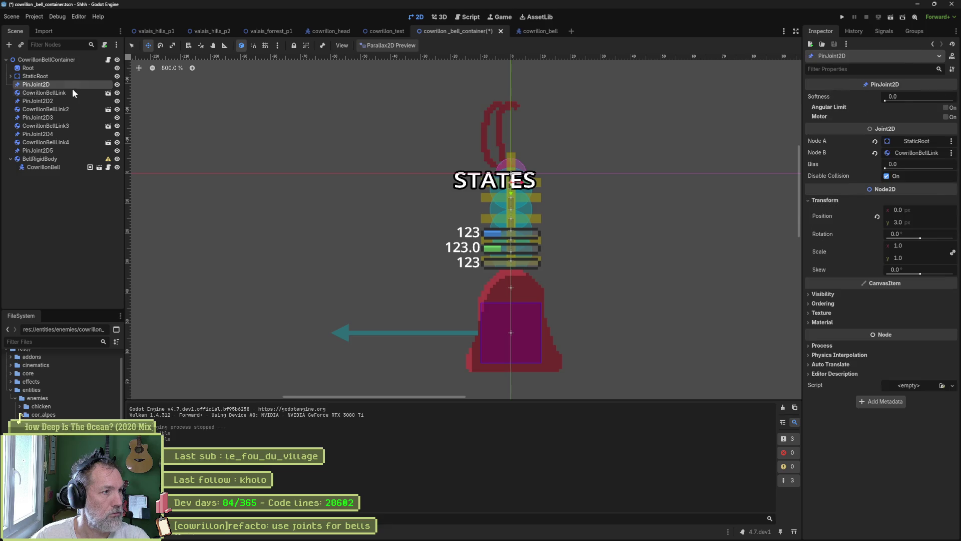
pyautogui.keyDown('shift'); pyautogui.click(56, 166); pyautogui.keyUp('shift')
pyautogui.press('Delete')
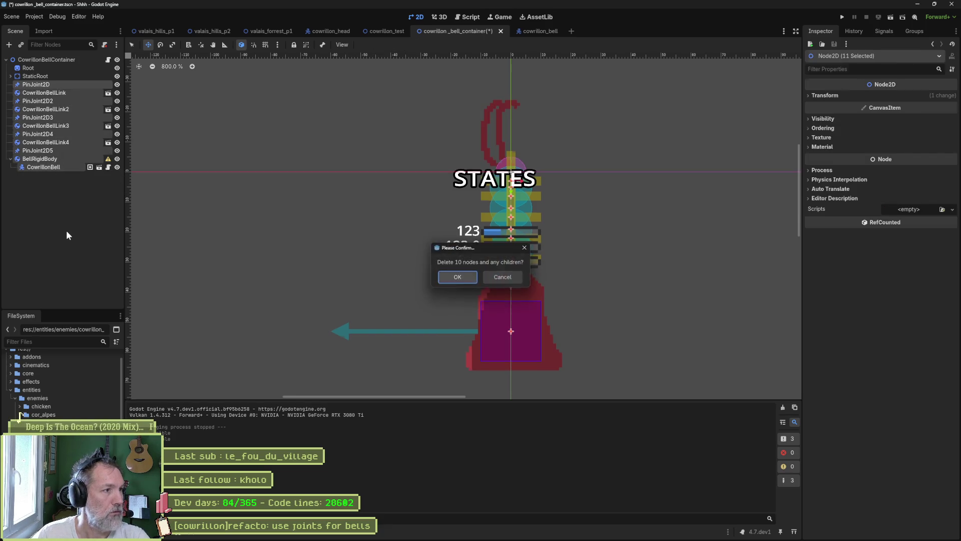
pyautogui.press('Return')
pyautogui.click(74, 60)
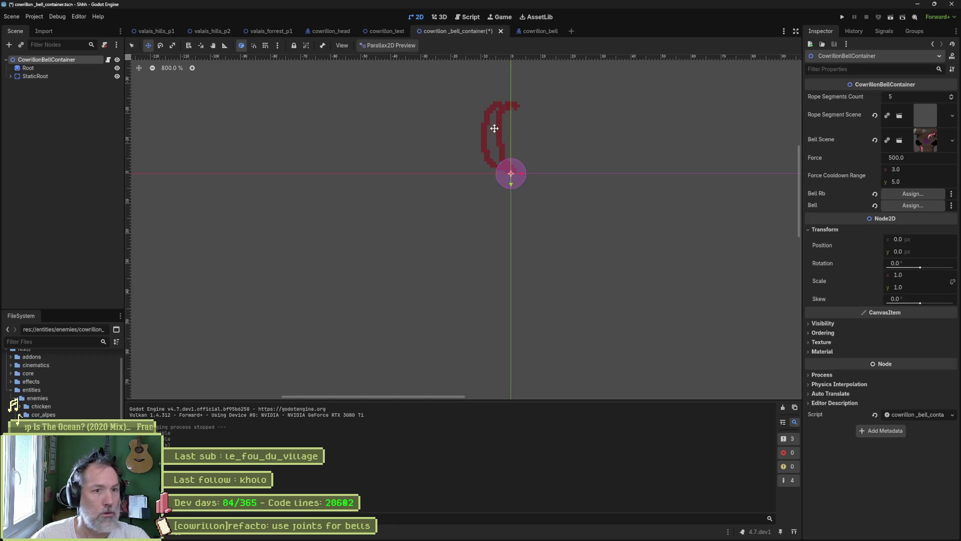
pyautogui.press('F6')
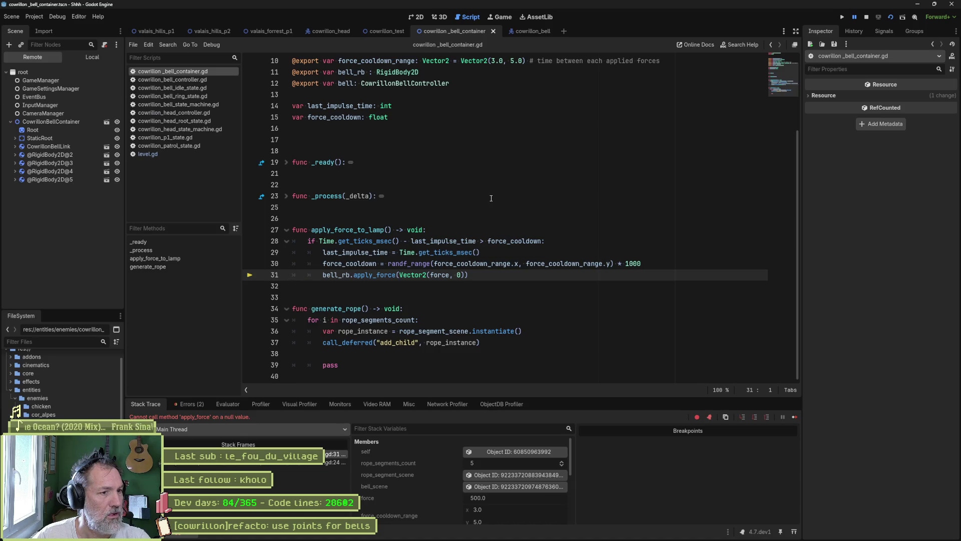
# Stop the debugger, rerun the bell container scene with apply_force commented out, then stop it.
pyautogui.press('F8')
pyautogui.press('F6')
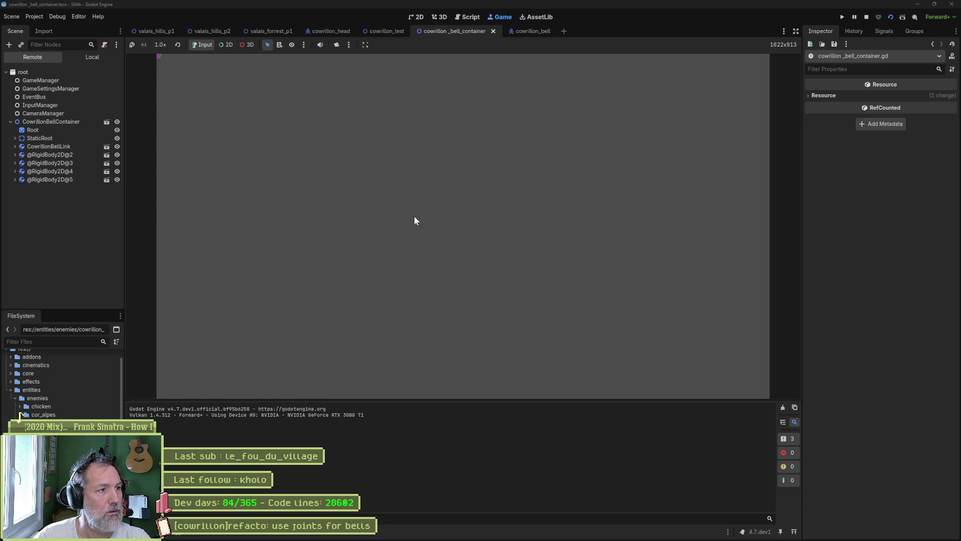
pyautogui.press('F8')
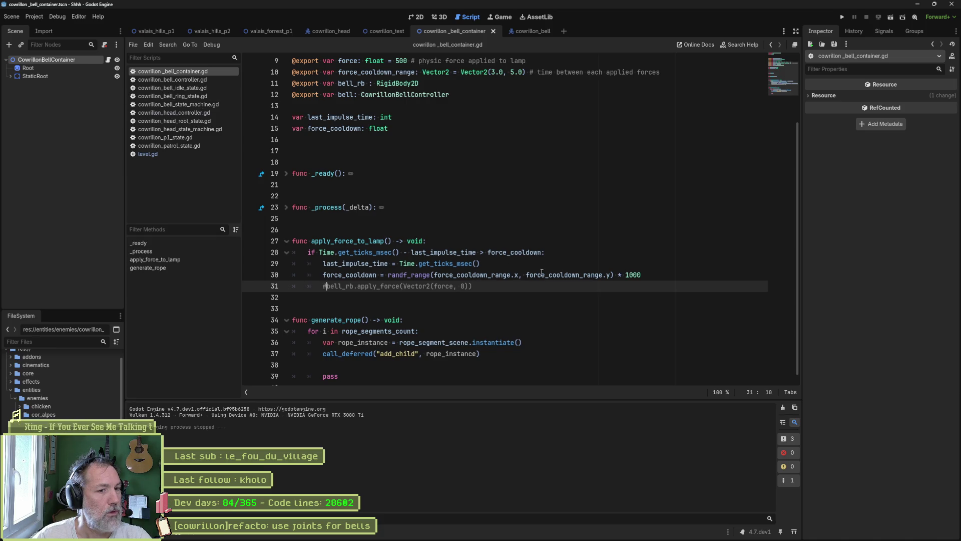
pyautogui.scroll(-1, 620, 274)
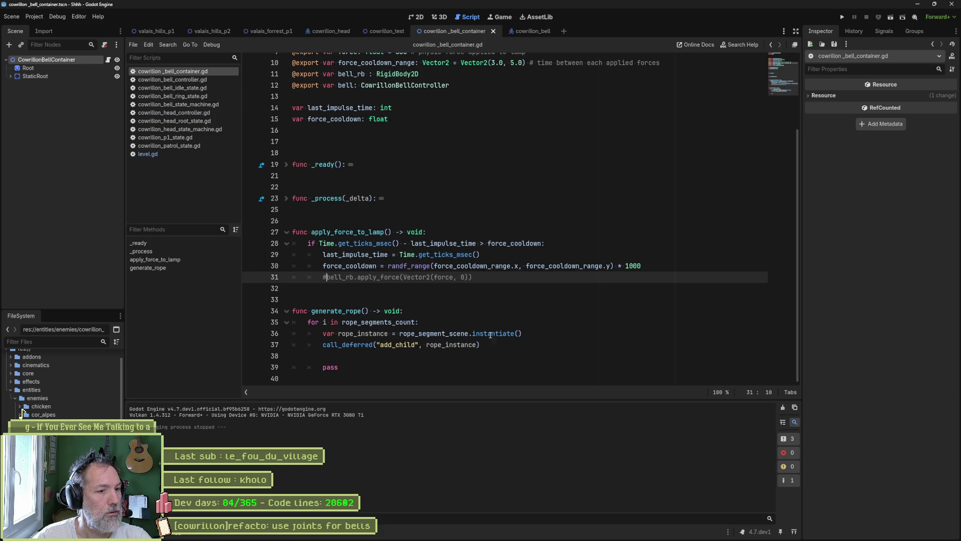
# After add_child, add an 'if i == 0:' / 'else:' branch commented '#attach to root' and '#attach to previous segment'.
pyautogui.click(559, 352)
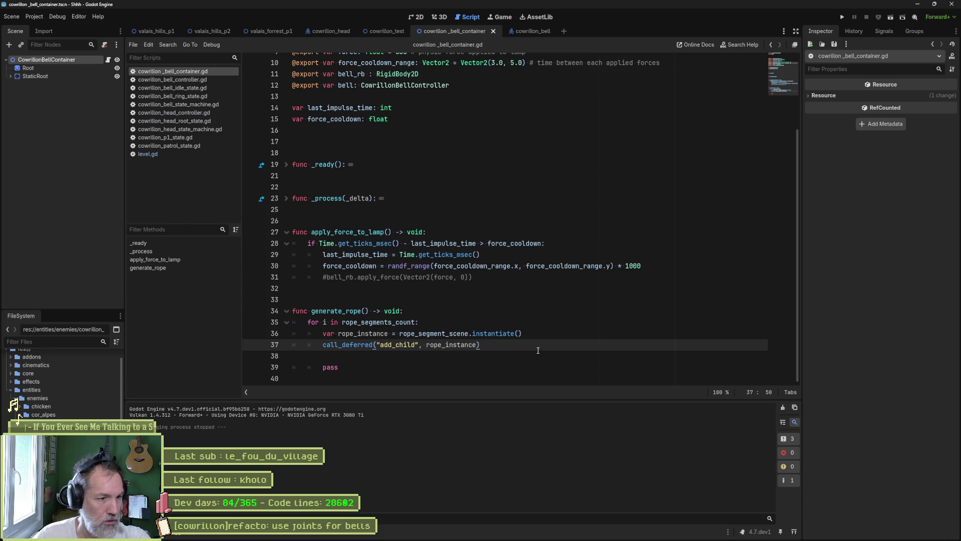
pyautogui.press('Return')
pyautogui.write('if i == 0:')
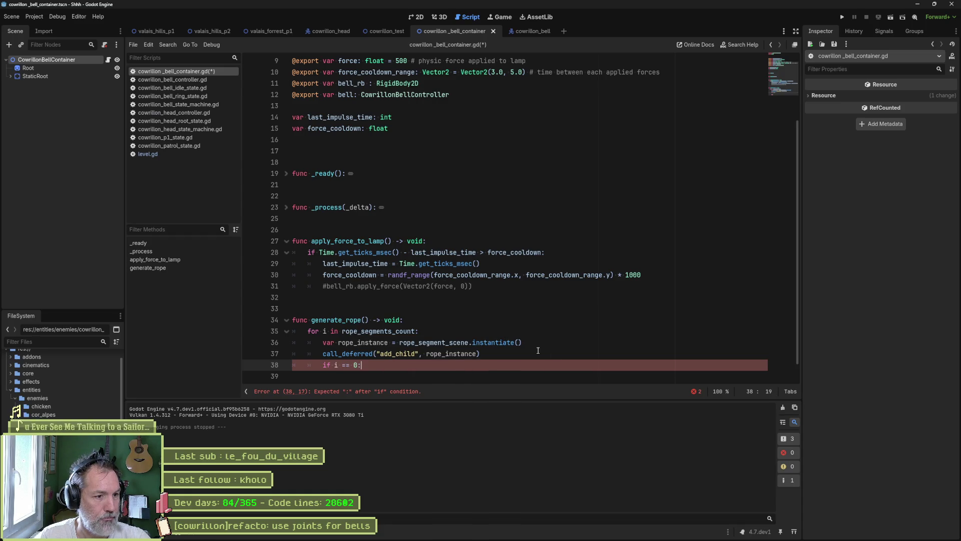
pyautogui.press('Return')
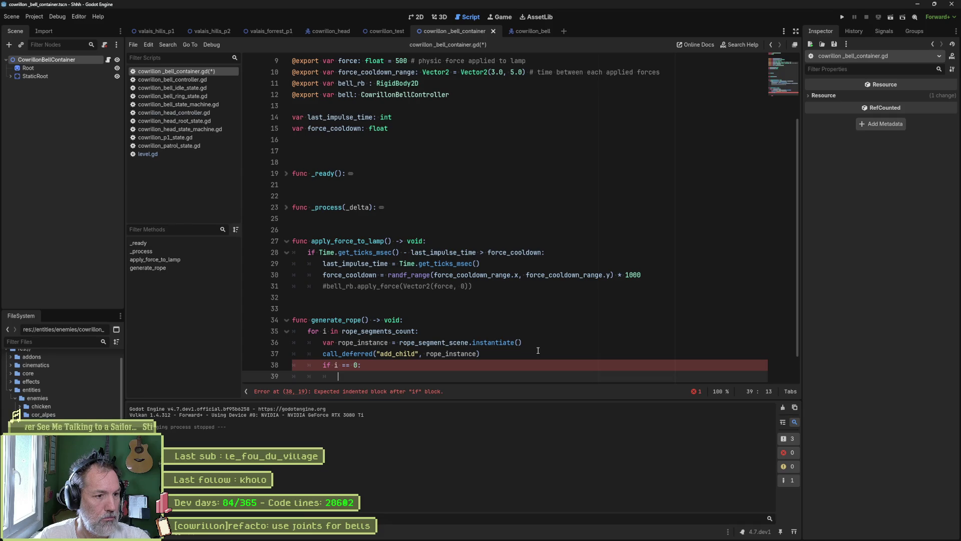
pyautogui.write('#attac')
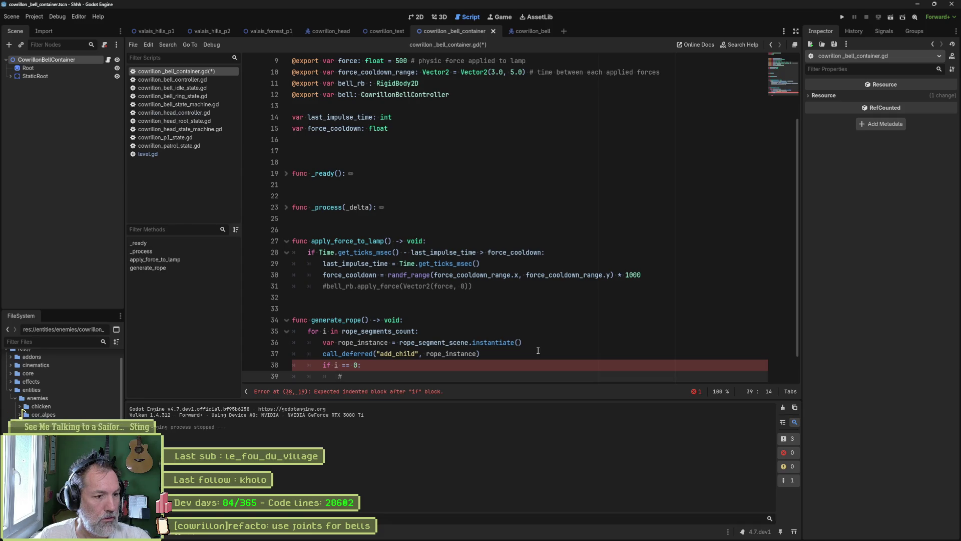
pyautogui.write('h to root')
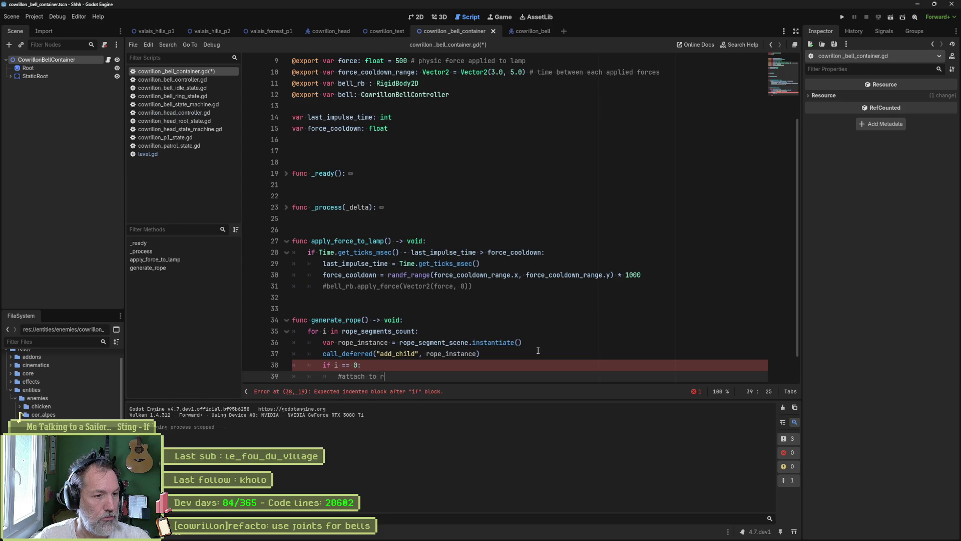
pyautogui.press('Return')
pyautogui.press('BackSpace')
pyautogui.write('else:')
pyautogui.press('Return')
pyautogui.write('#attach')
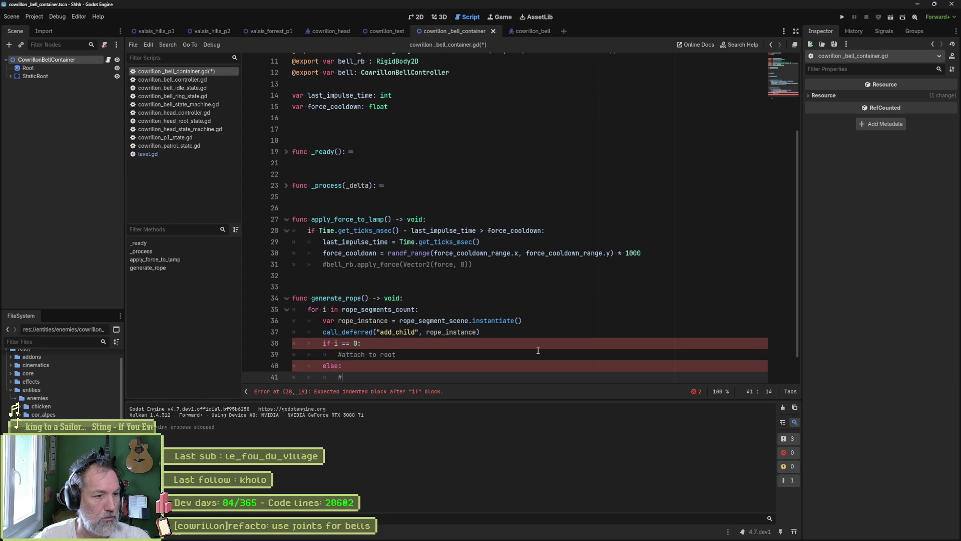
pyautogui.write(' to previous seg')
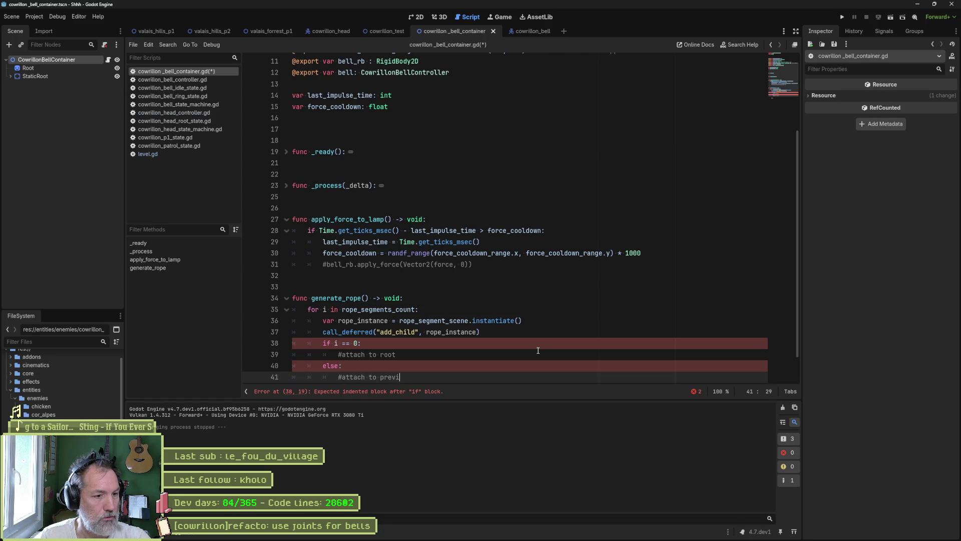
pyautogui.write('ment')
pyautogui.press('BackSpace')
pyautogui.press('BackSpace')
pyautogui.press('BackSpace')
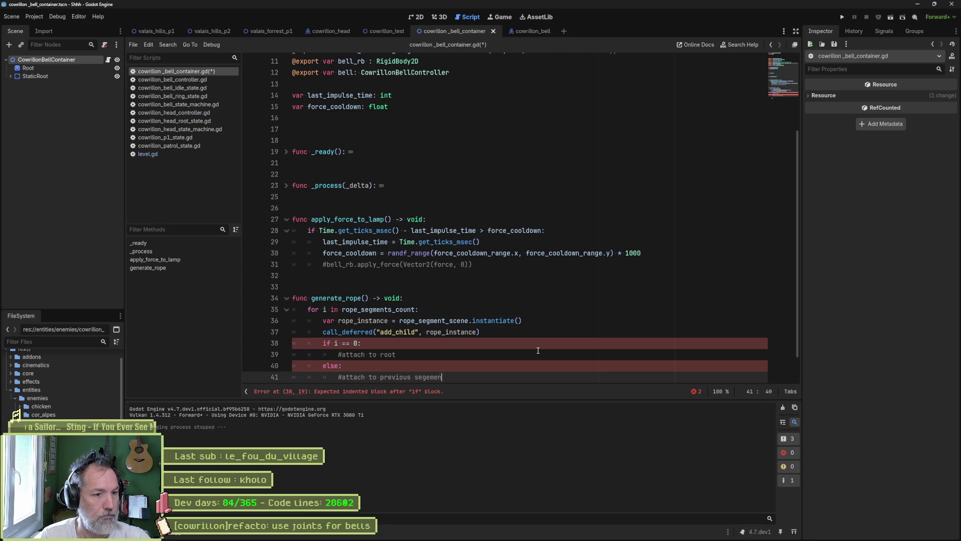
pyautogui.write('ent')
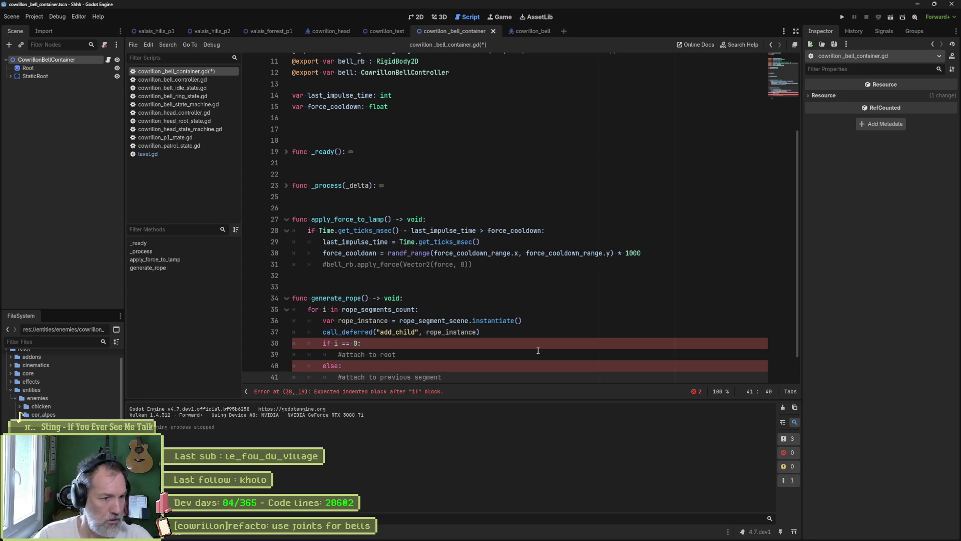
# Begin a rope line under '#attach to root', then undo to bring back the deleted nodes.
pyautogui.press('Up')
pyautogui.press('Up')
pyautogui.press('Return')
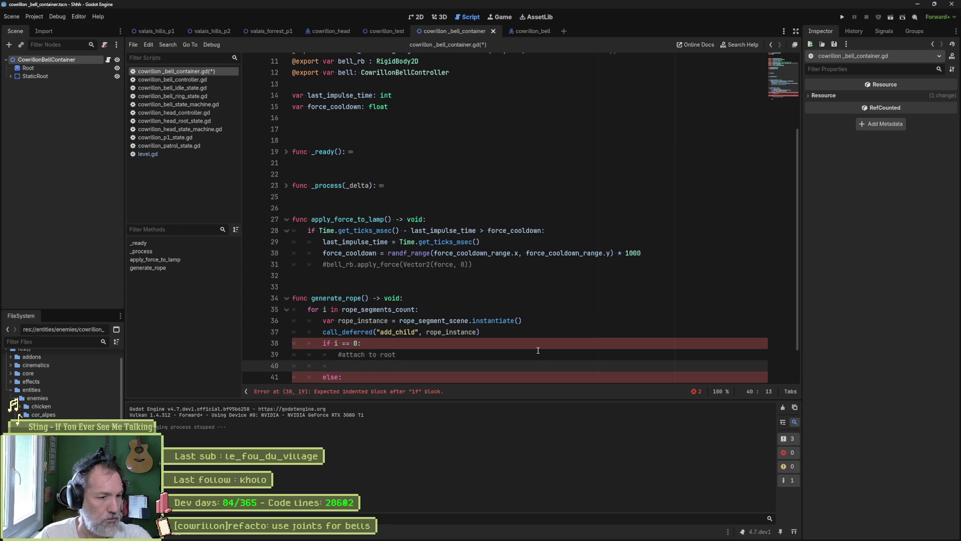
pyautogui.write('rop')
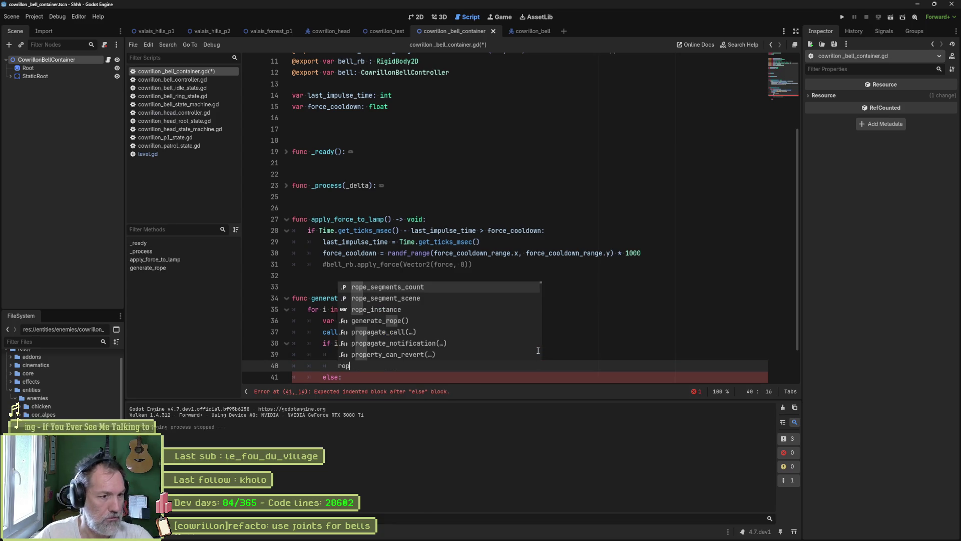
pyautogui.press('Down')
pyautogui.press('Down')
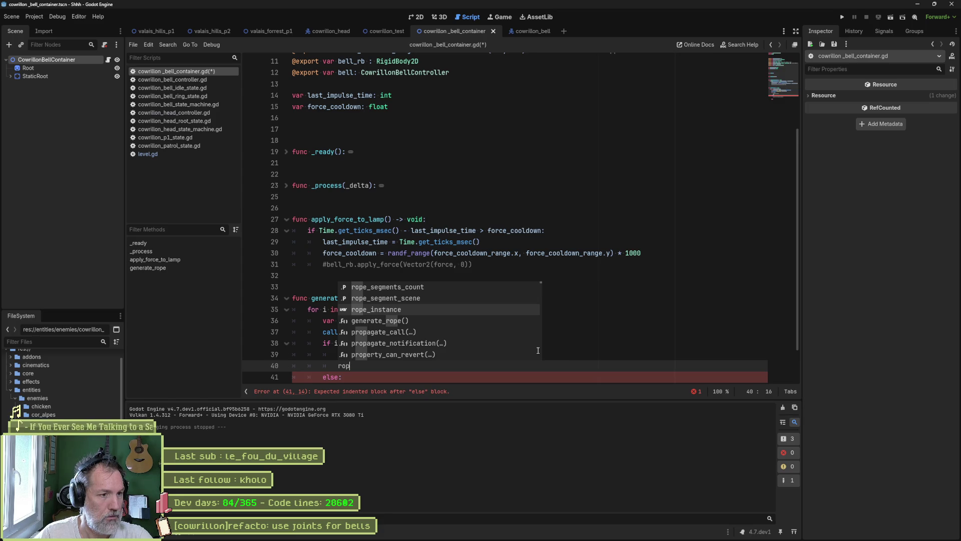
pyautogui.press('Escape')
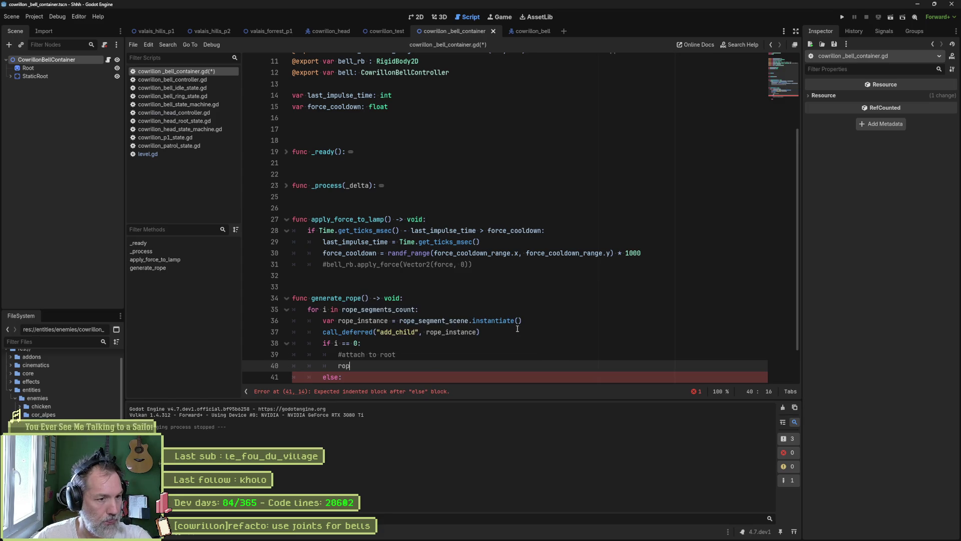
pyautogui.click(510, 333)
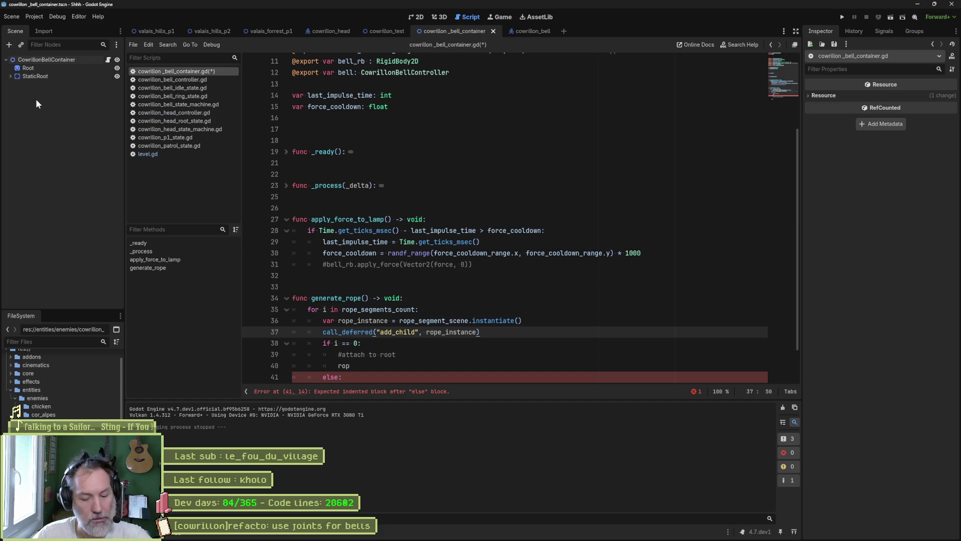
pyautogui.hotkey('ctrl', 'z')
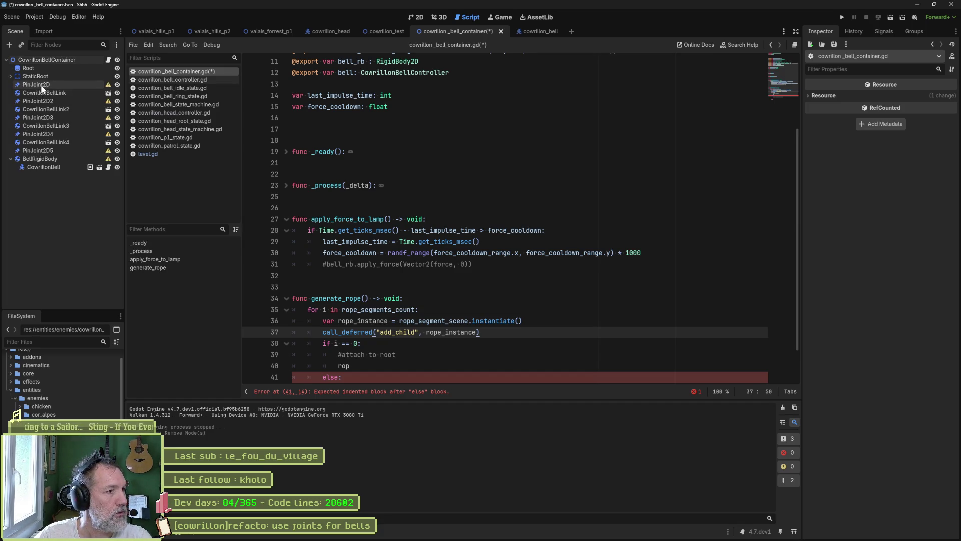
pyautogui.click(37, 84)
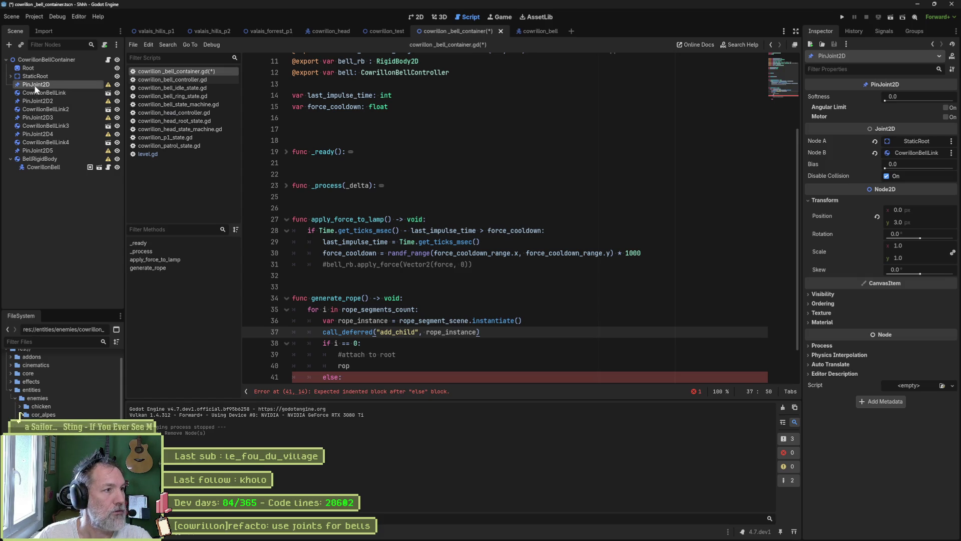
pyautogui.scroll(3, 433, 176)
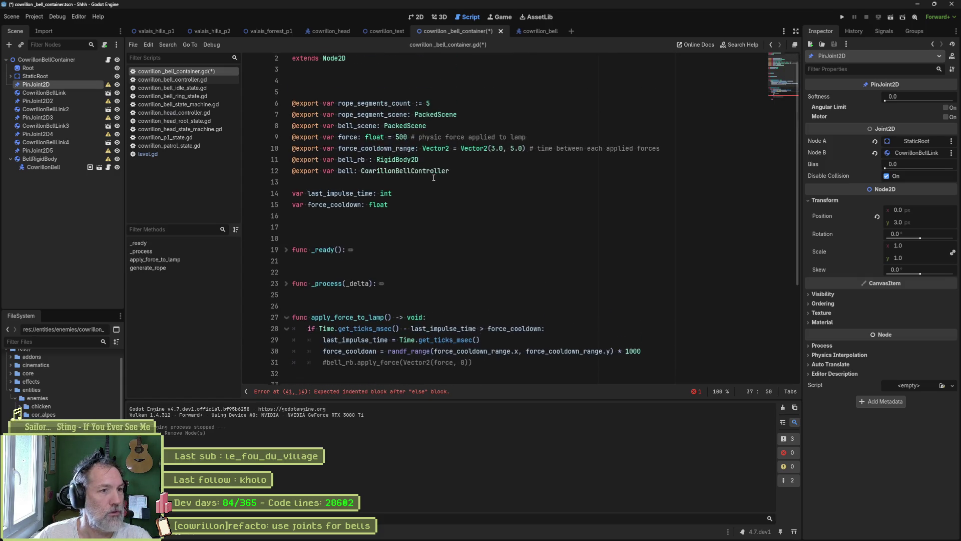
pyautogui.click(475, 120)
pyautogui.write('@ex')
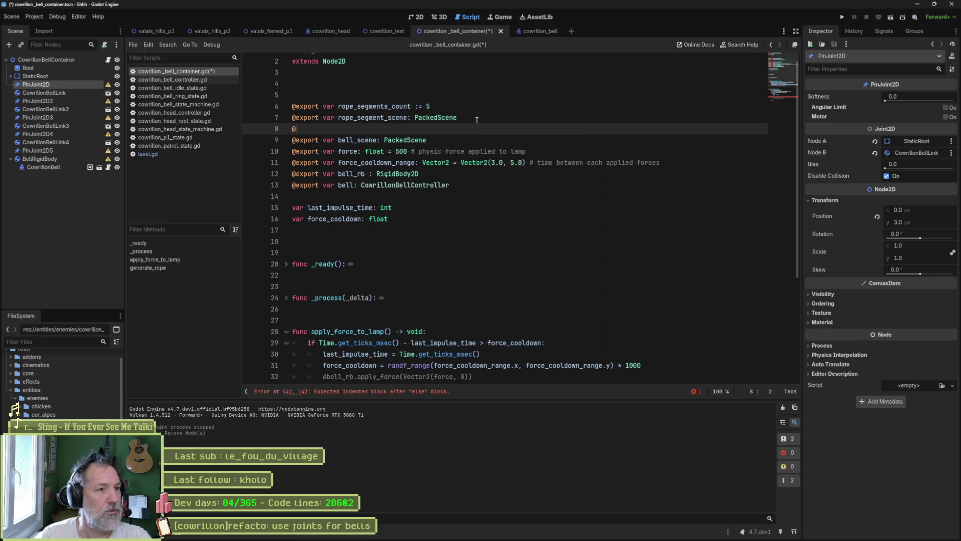
pyautogui.hotkey('ctrl', 'shift', 'k')
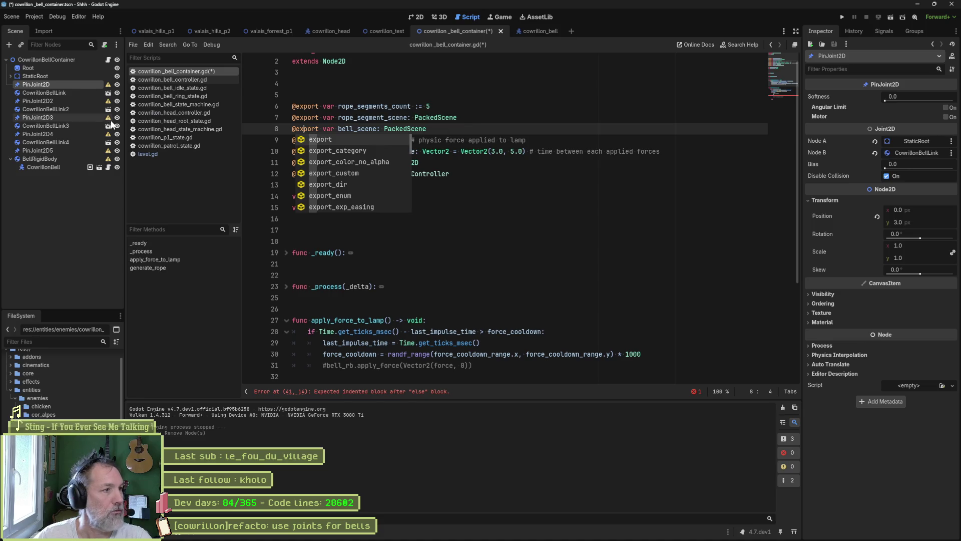
pyautogui.moveTo(50, 85)
pyautogui.mouseDown()
pyautogui.moveTo(122, 86)
pyautogui.moveTo(348, 208)
pyautogui.moveTo(326, 186)
pyautogui.mouseUp()
pyautogui.click(464, 179)
pyautogui.press('Return')
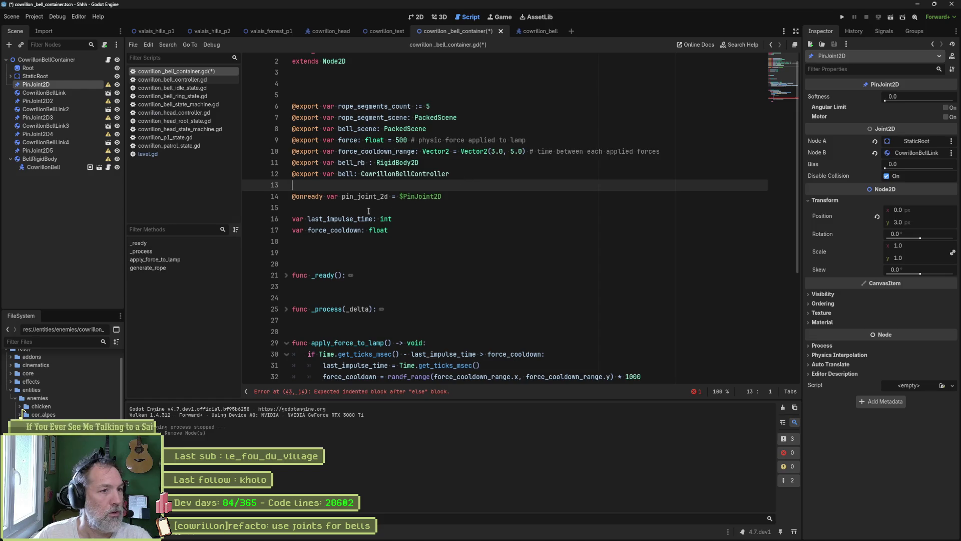
# Rename the joint to RootPinJoint2D and replace the old reference with a $RootPinJoint2D one.
pyautogui.press('F2')
pyautogui.write('RootPinJoint2D')
pyautogui.press('Return')
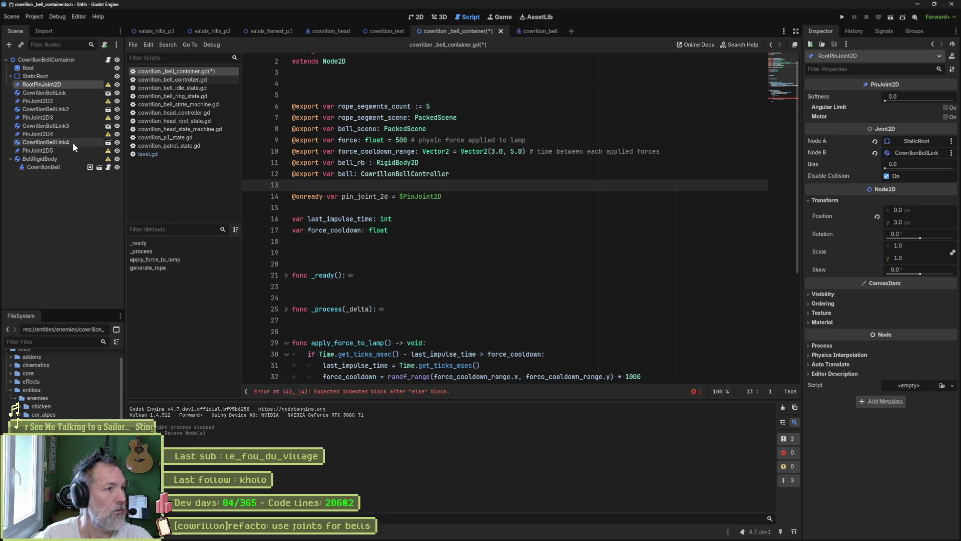
pyautogui.press('Down')
pyautogui.hotkey('ctrl', 'shift', 'k')
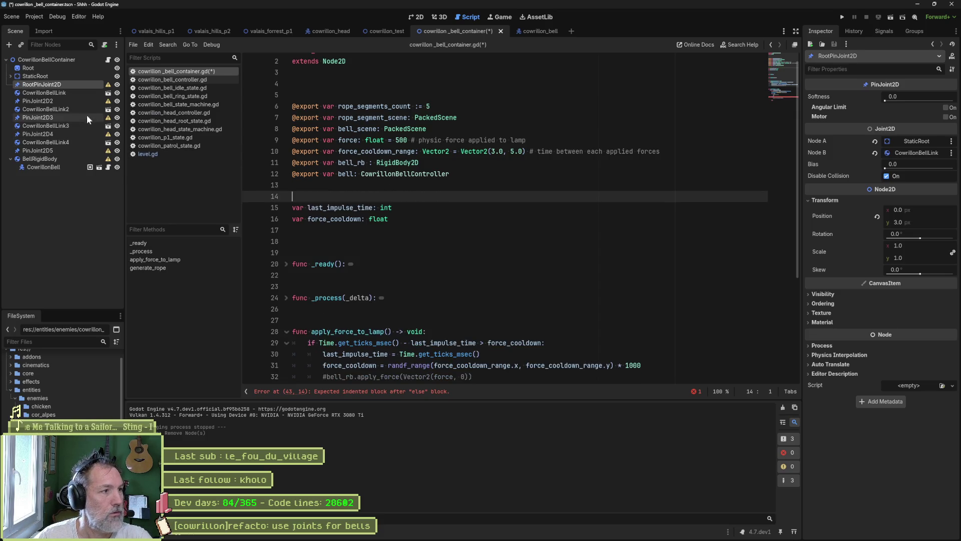
pyautogui.moveTo(53, 85)
pyautogui.mouseDown()
pyautogui.moveTo(311, 173)
pyautogui.moveTo(313, 184)
pyautogui.mouseUp()
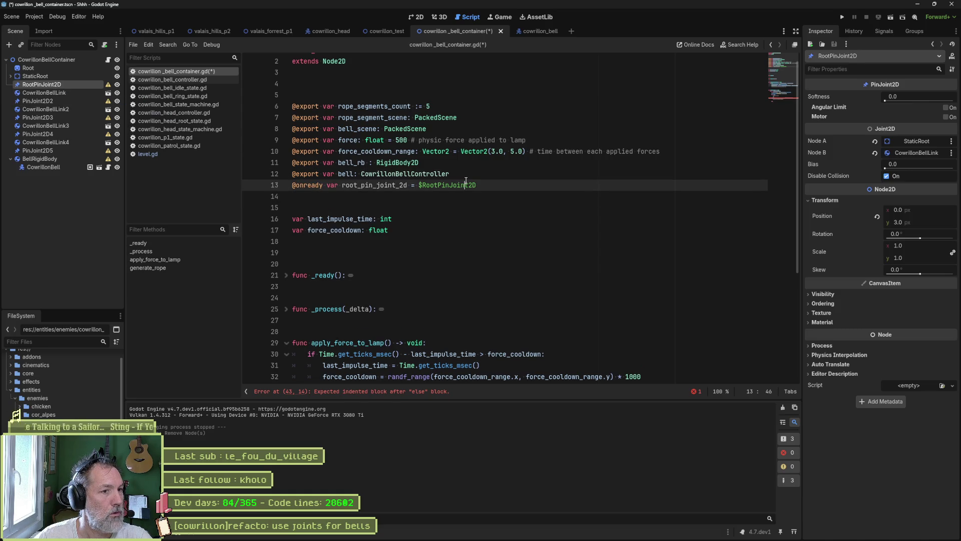
pyautogui.press('Up')
pyautogui.press('Return')
# Shorten the new variable's name to root_pin and save the script.
pyautogui.doubleClick(398, 199)
pyautogui.press('Right')
pyautogui.hotkey('shift', 'Left')
pyautogui.hotkey('shift', 'Left')
pyautogui.hotkey('shift', 'Left')
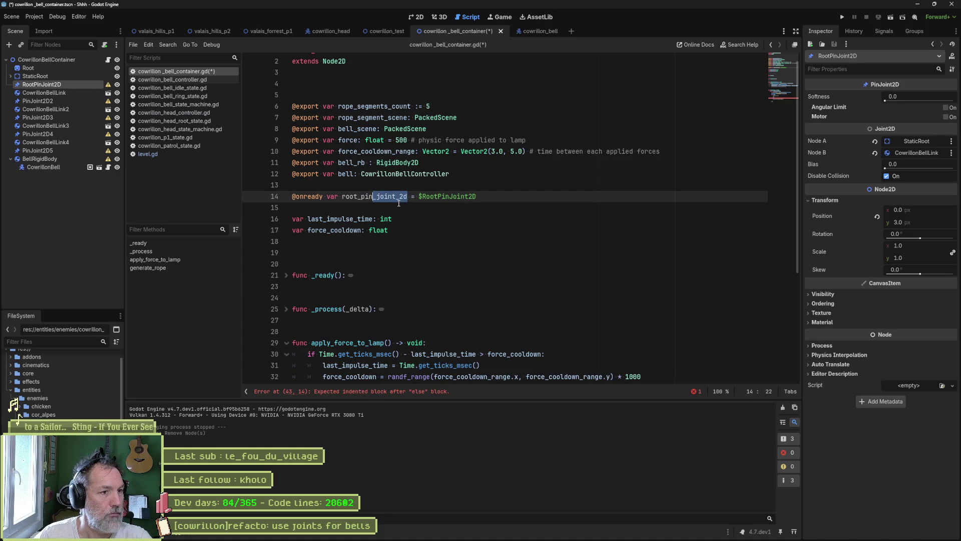
pyautogui.press('BackSpace')
pyautogui.hotkey('ctrl', 's')
# Start line 42 with root_pin followed by .no to reach node_b.
pyautogui.scroll(-3, 406, 197)
pyautogui.doubleClick(358, 95)
pyautogui.scroll(-2, 386, 149)
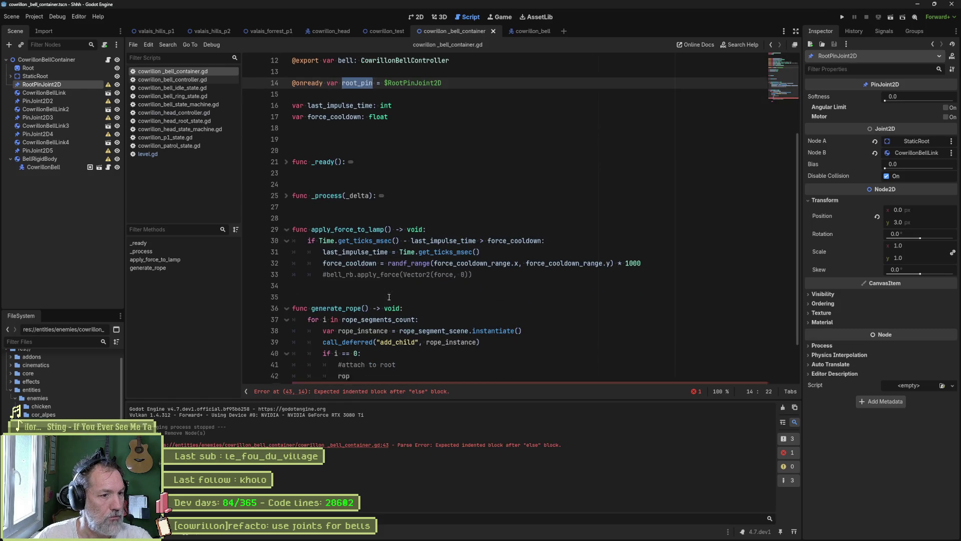
pyautogui.moveTo(374, 318); pyautogui.dragTo(373, 318)
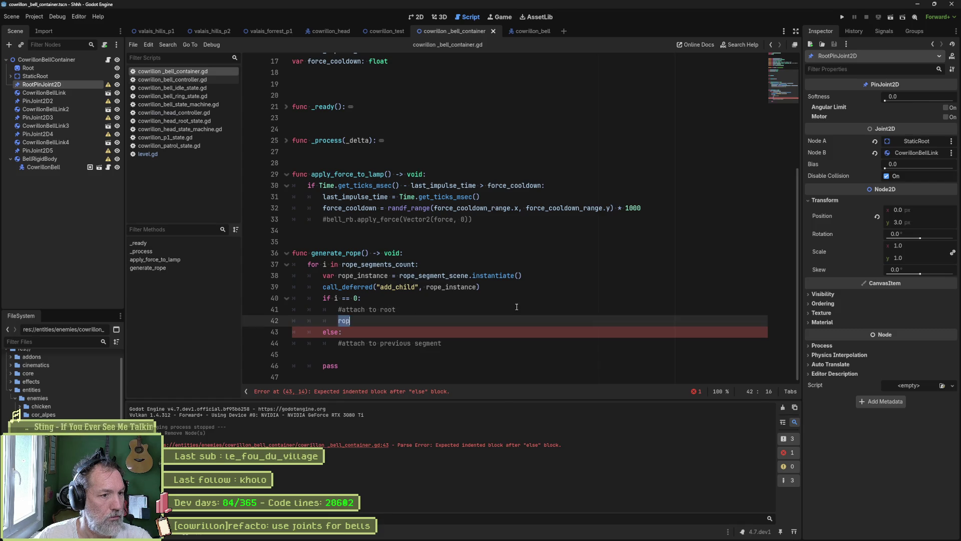
pyautogui.write('.')
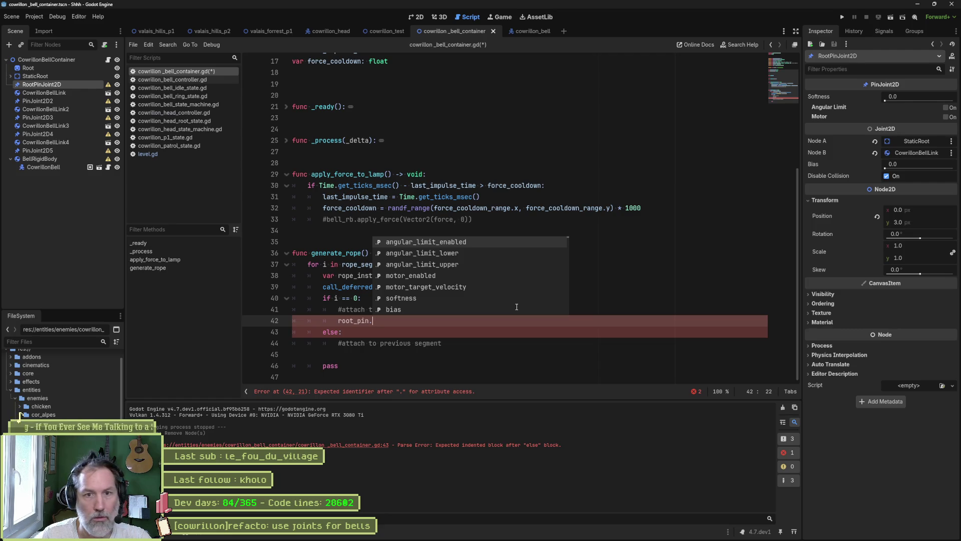
pyautogui.write('no')
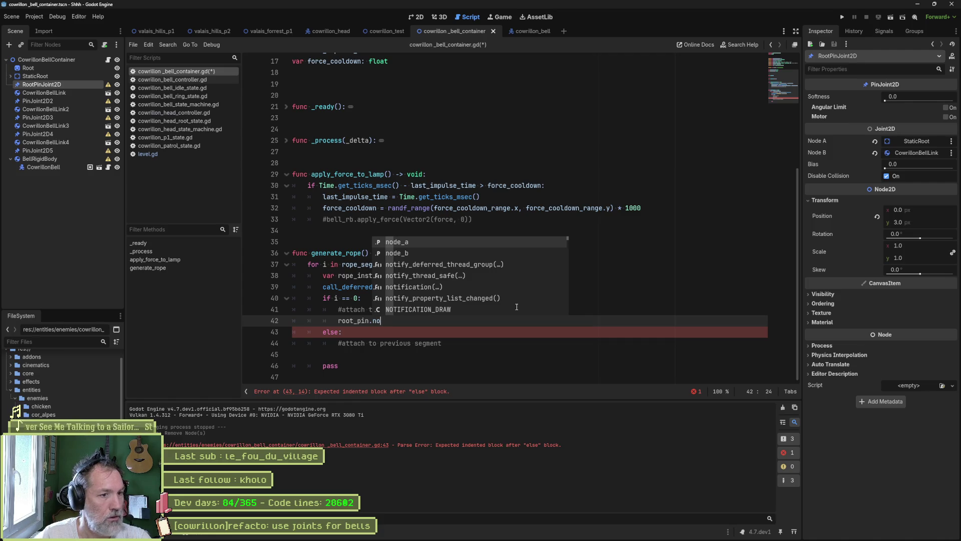
# Complete line 42 as root_pin.node_b = rope_instance using autocomplete.
pyautogui.press('Down')
pyautogui.press('Return')
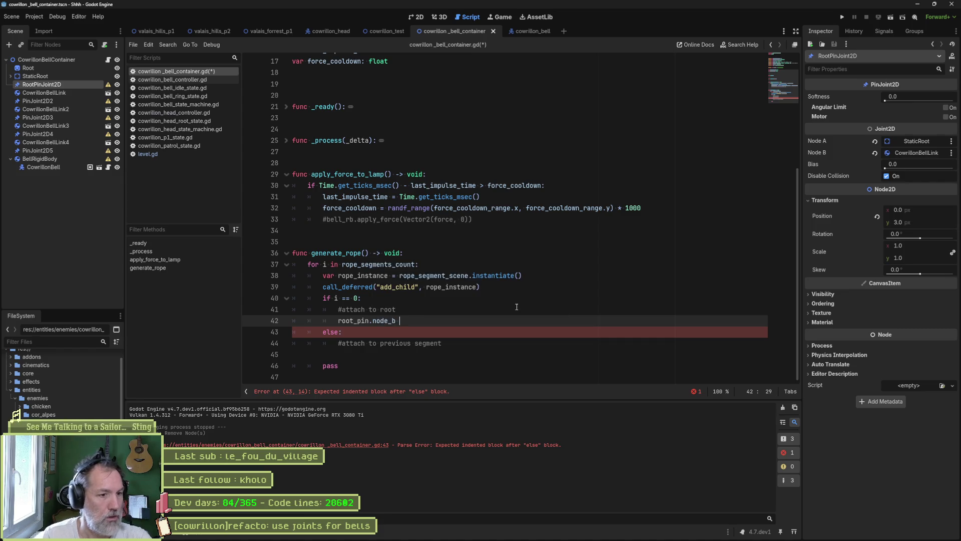
pyautogui.press('BackSpace')
pyautogui.write('= inst')
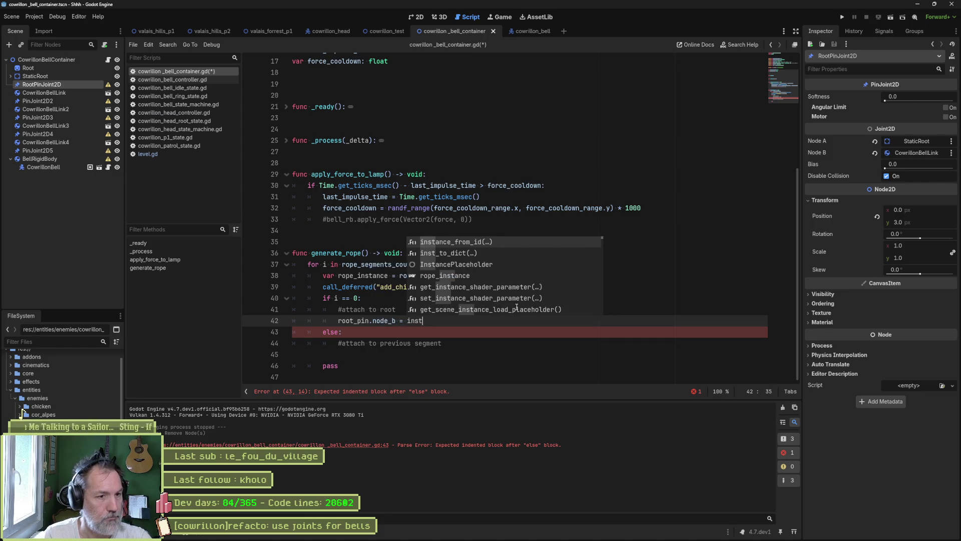
pyautogui.press('Down')
pyautogui.press('Down')
pyautogui.press('Down')
pyautogui.press('Return')
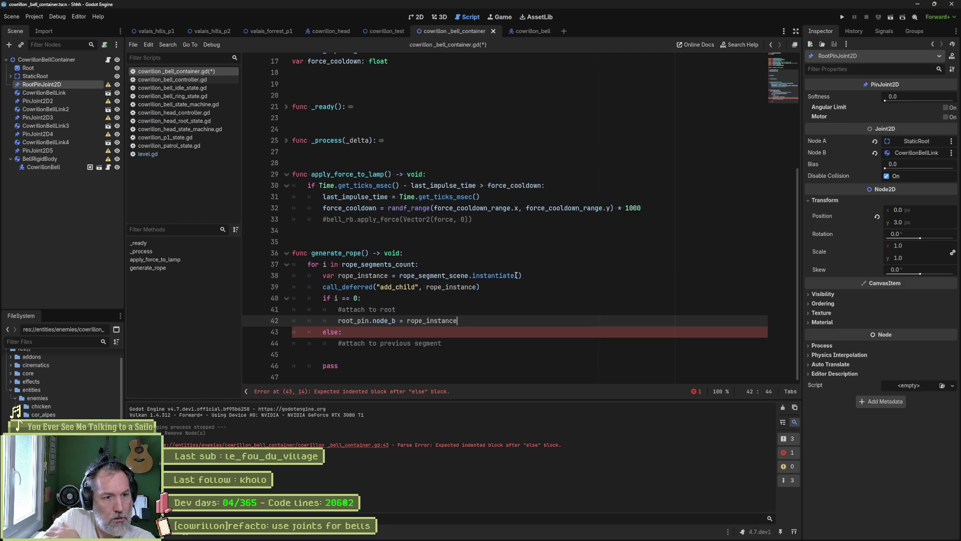
pyautogui.click(499, 297)
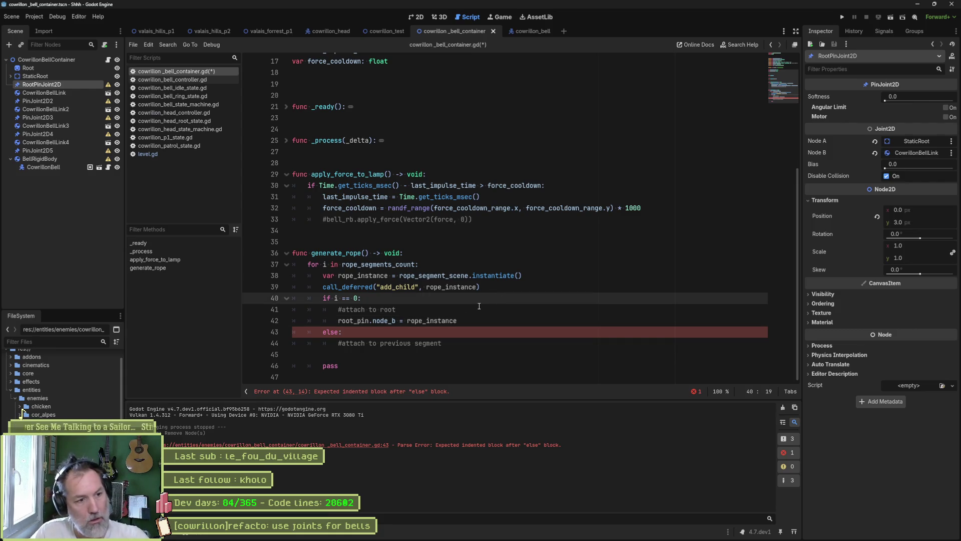
pyautogui.click(367, 331)
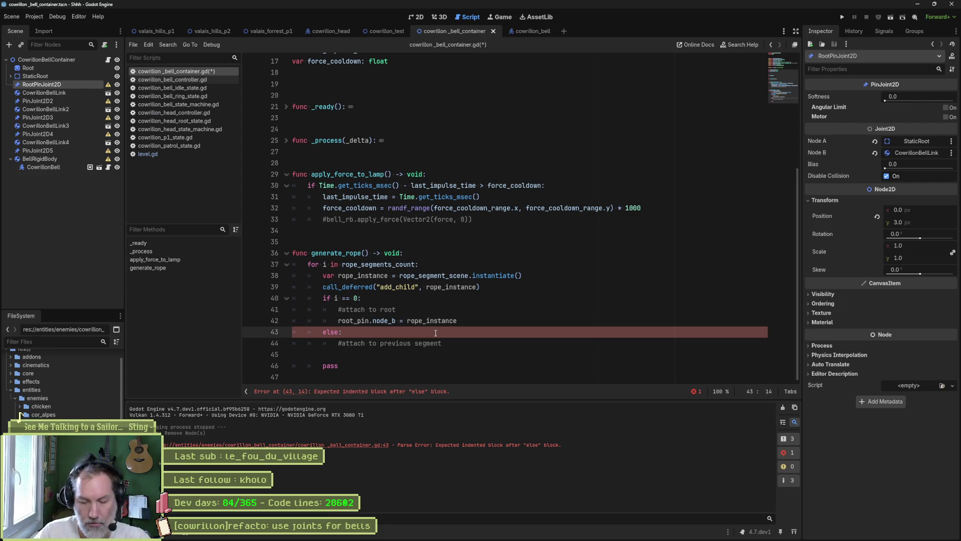
# In the else branch, add var pin = PinJoint2D.new().
pyautogui.press('Return')
pyautogui.write('var pin ')
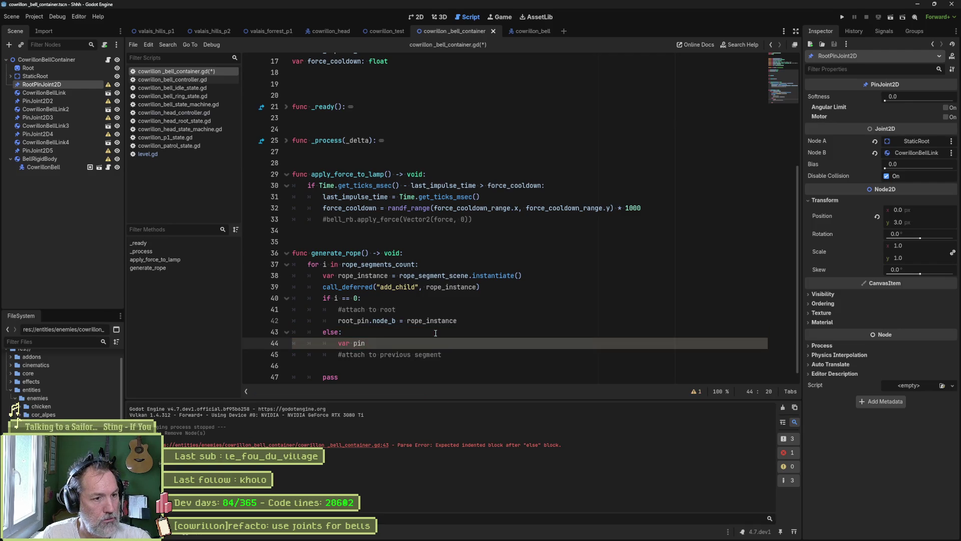
pyautogui.write('= Pin')
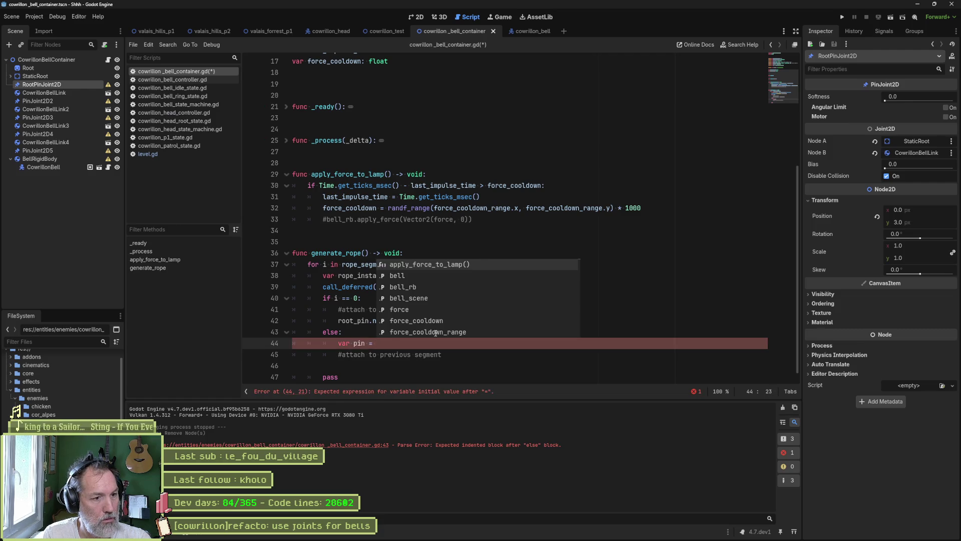
pyautogui.press('Return')
pyautogui.write('.n')
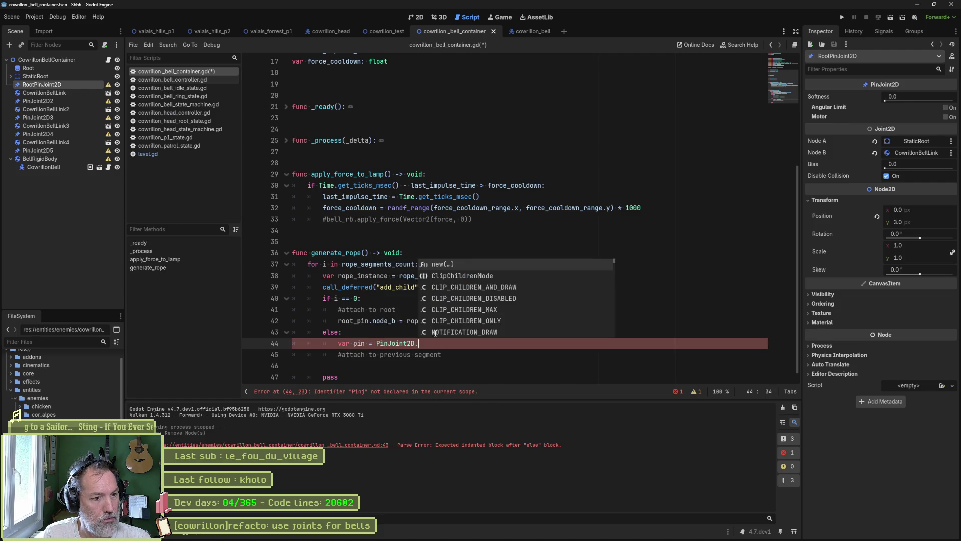
pyautogui.press('Return')
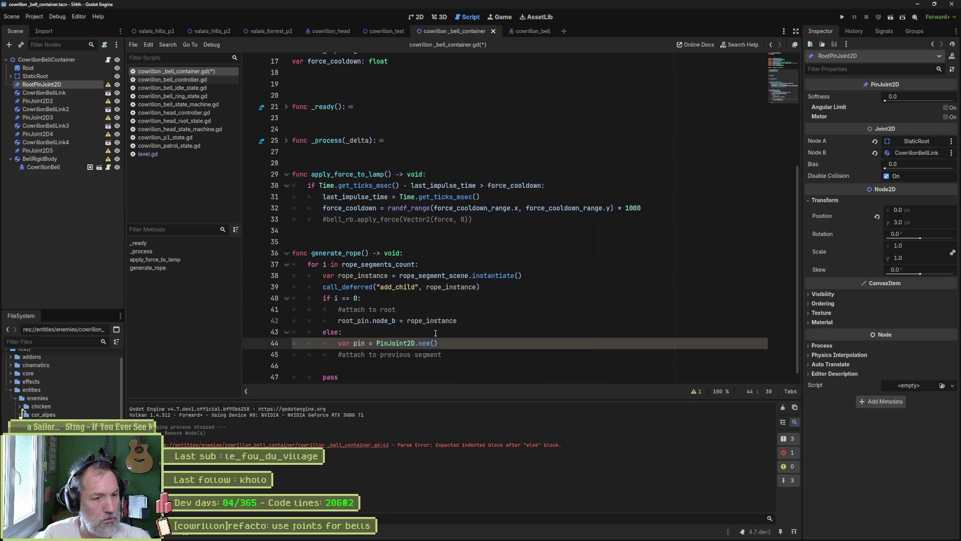
pyautogui.press('Right')
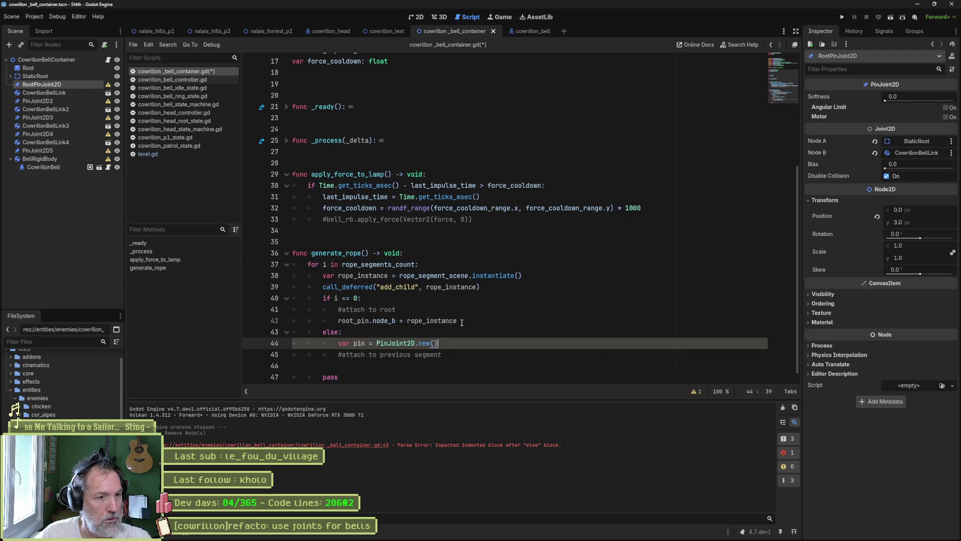
# Add pin.node_b = rope_instance, fixing the mistyped name, then save and run the scene.
pyautogui.press('Return')
pyautogui.write('pin.node_b = ')
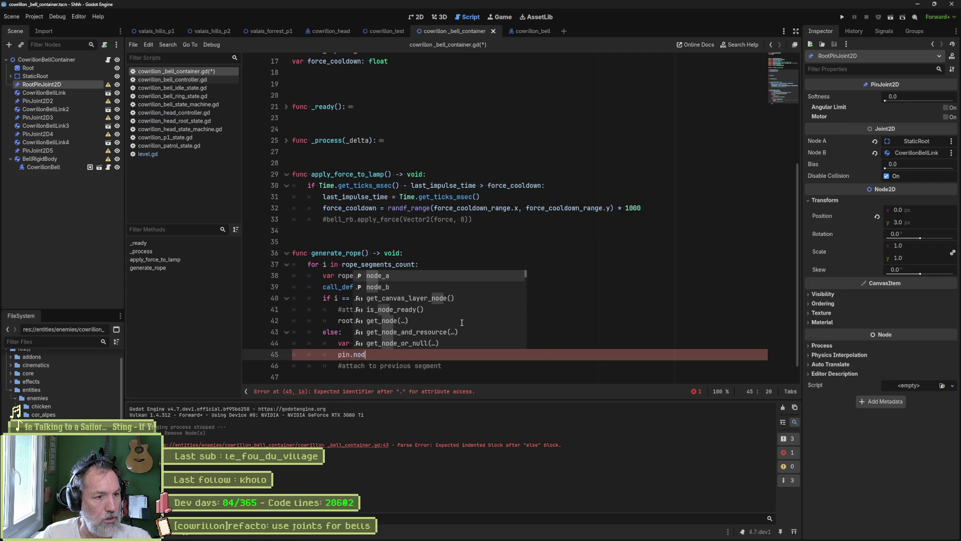
pyautogui.write('root_')
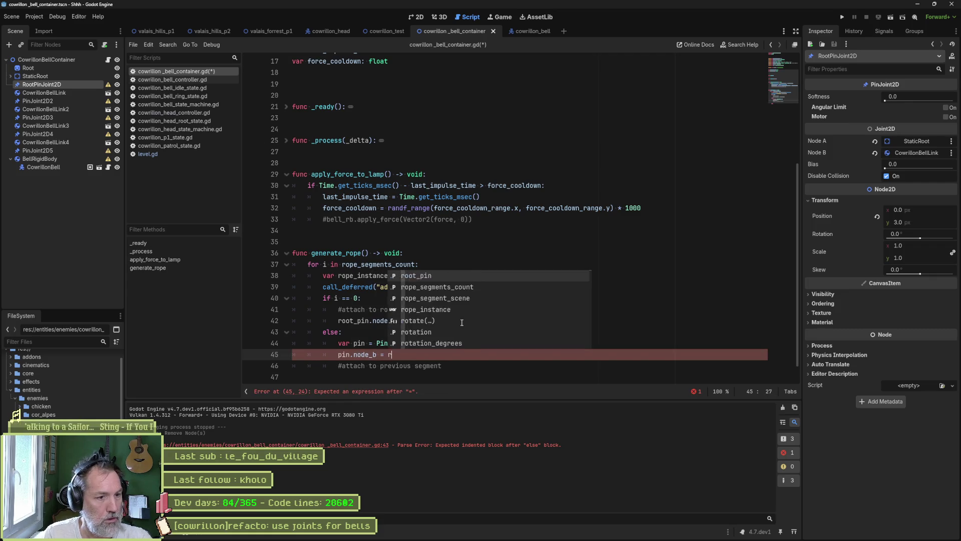
pyautogui.write('ins')
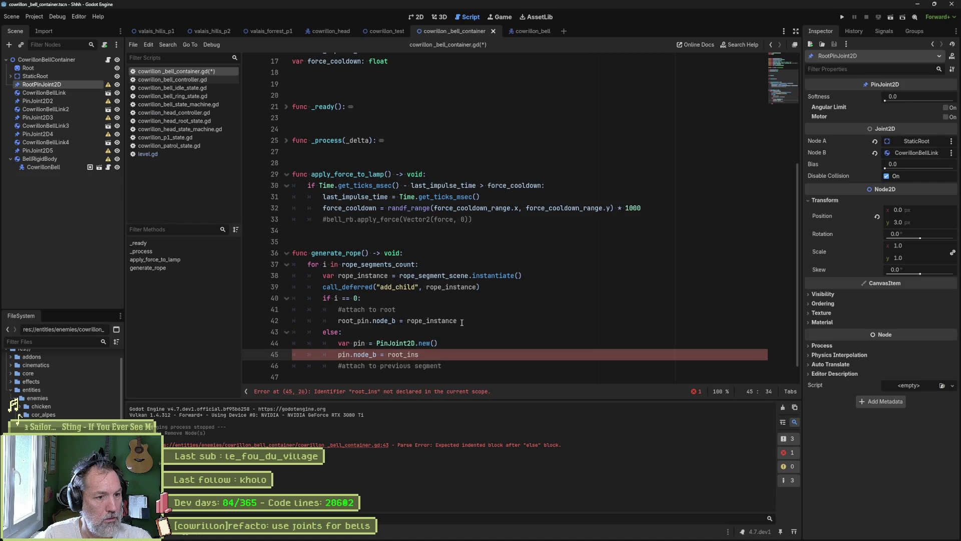
pyautogui.press('BackSpace')
pyautogui.press('BackSpace')
pyautogui.press('BackSpace')
pyautogui.write('pe_ins')
pyautogui.press('Return')
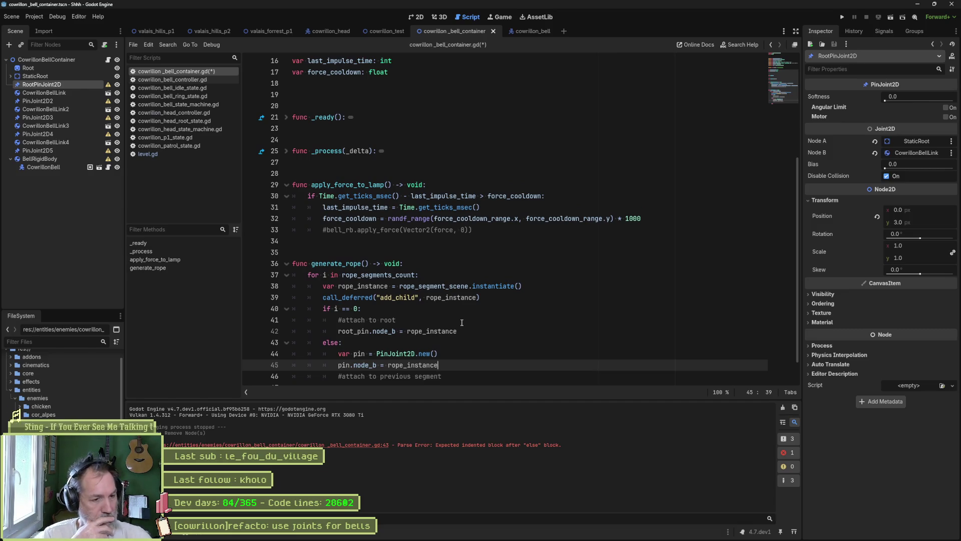
pyautogui.press('F6')
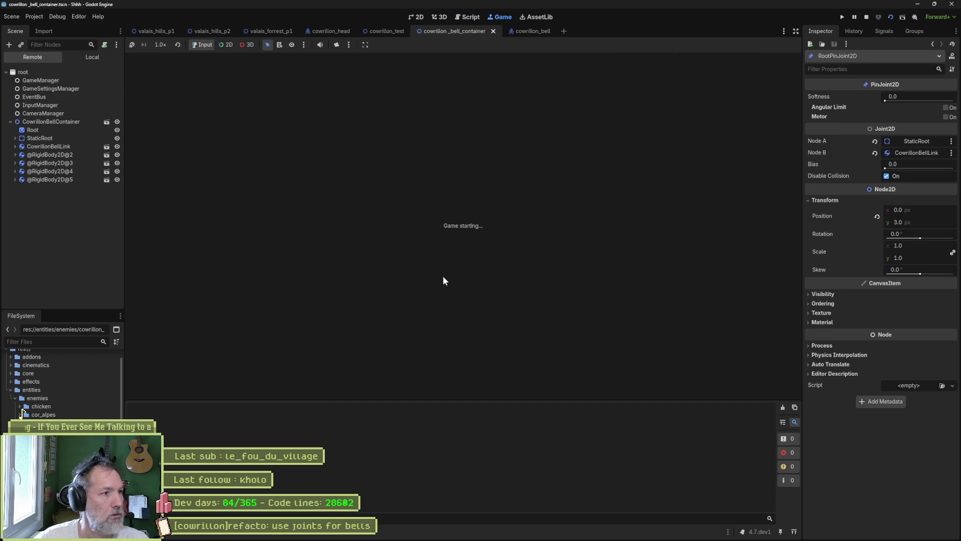
# Stop the test run and select every node from RootPinJoint2D down to CowrillonBell.
pyautogui.press('F8')
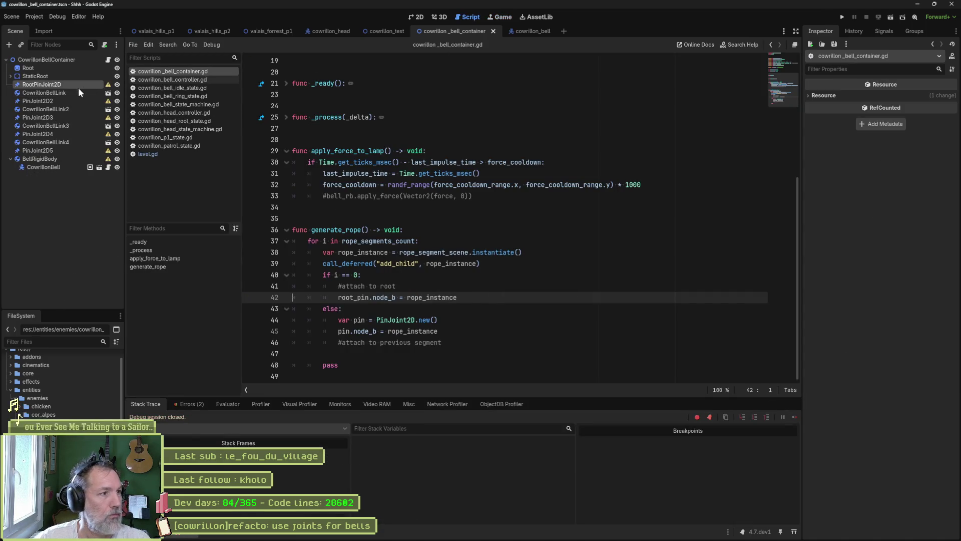
pyautogui.click(74, 59)
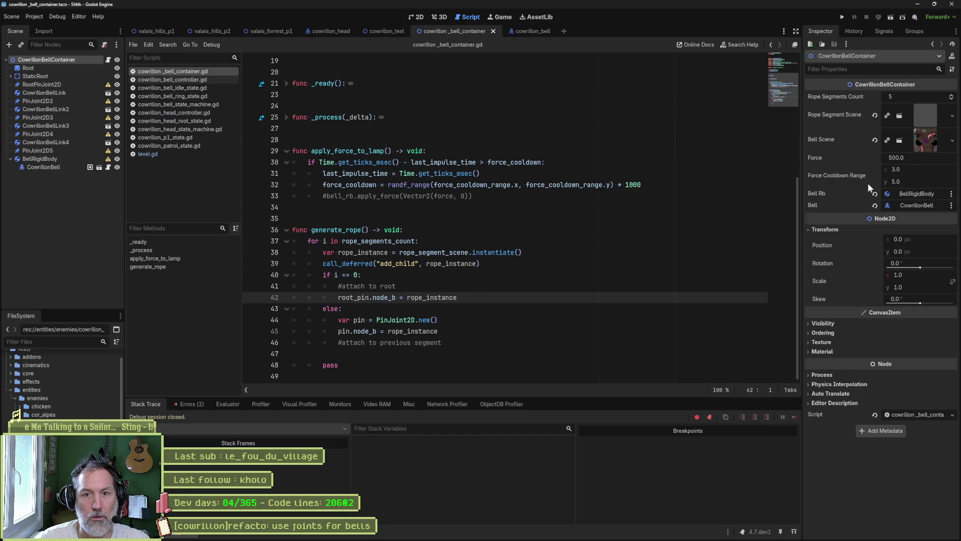
pyautogui.click(63, 84)
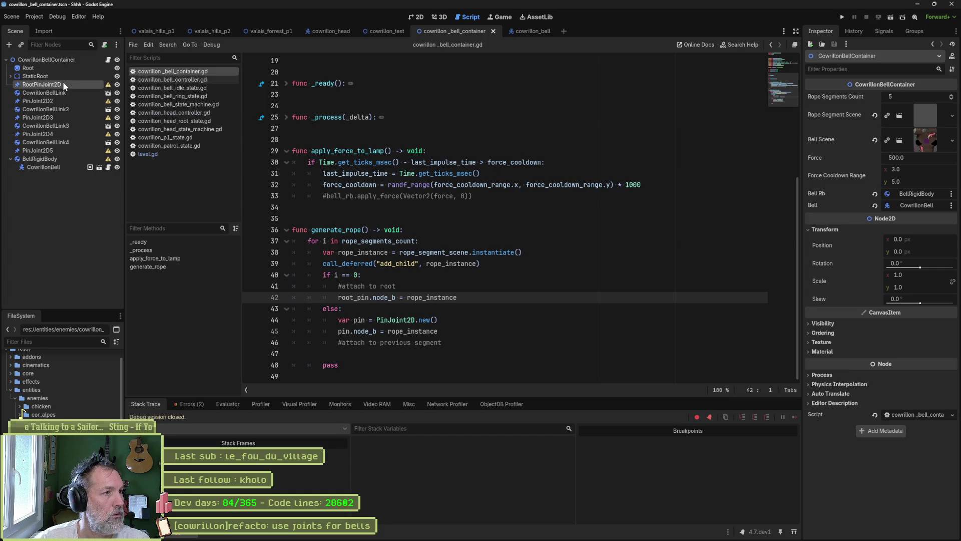
pyautogui.moveTo(107, 87)
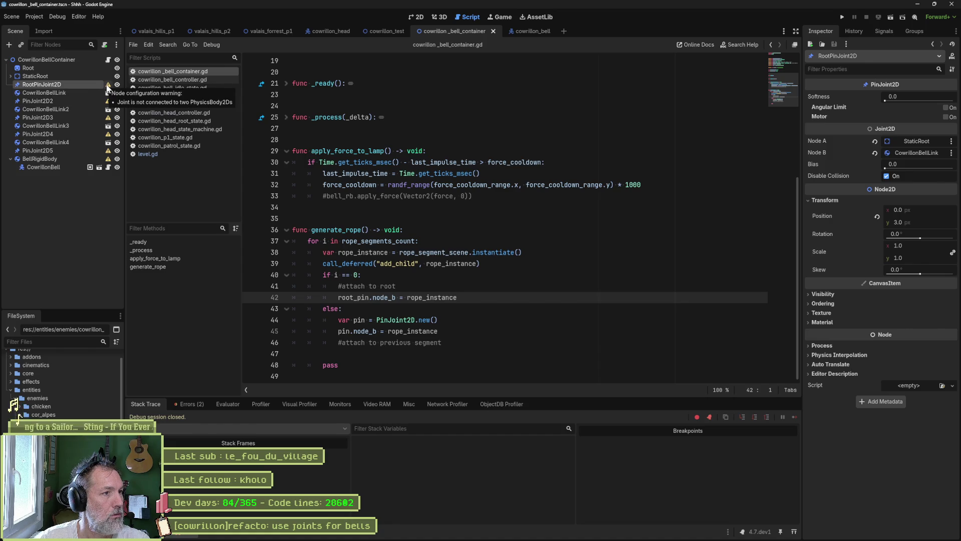
pyautogui.keyDown('shift'); pyautogui.click(56, 166); pyautogui.keyUp('shift')
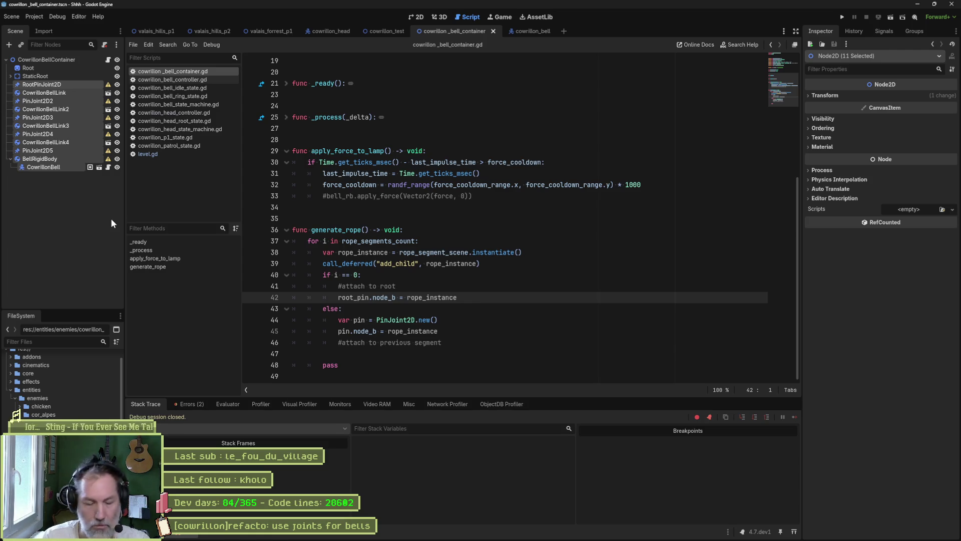
# Delete the 10 selected manual nodes and unfold the _ready function.
pyautogui.press('Delete')
pyautogui.press('Return')
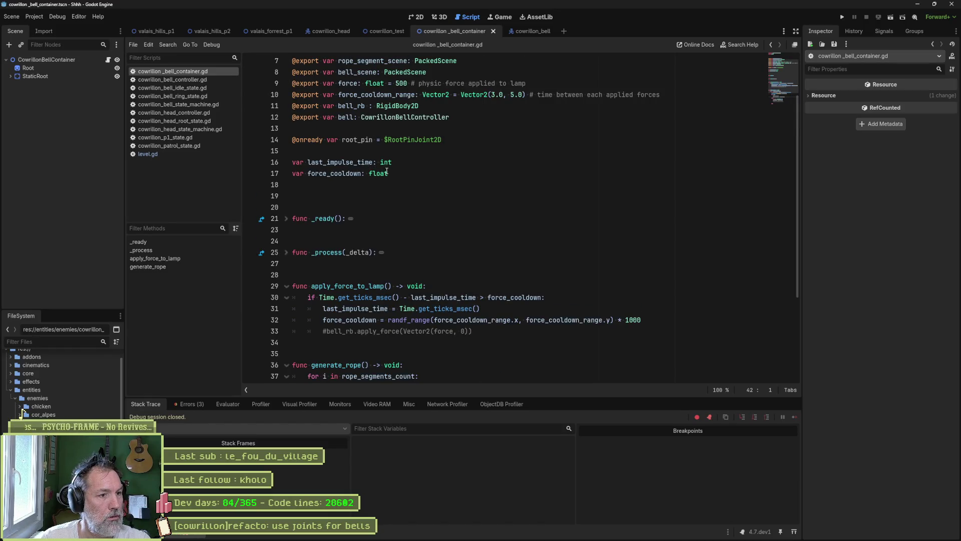
pyautogui.click(287, 219)
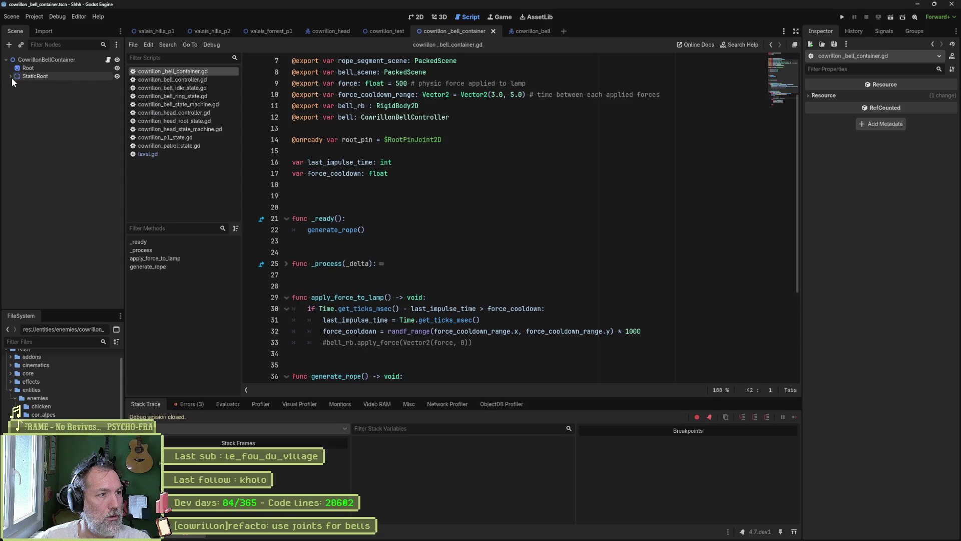
pyautogui.click(48, 61)
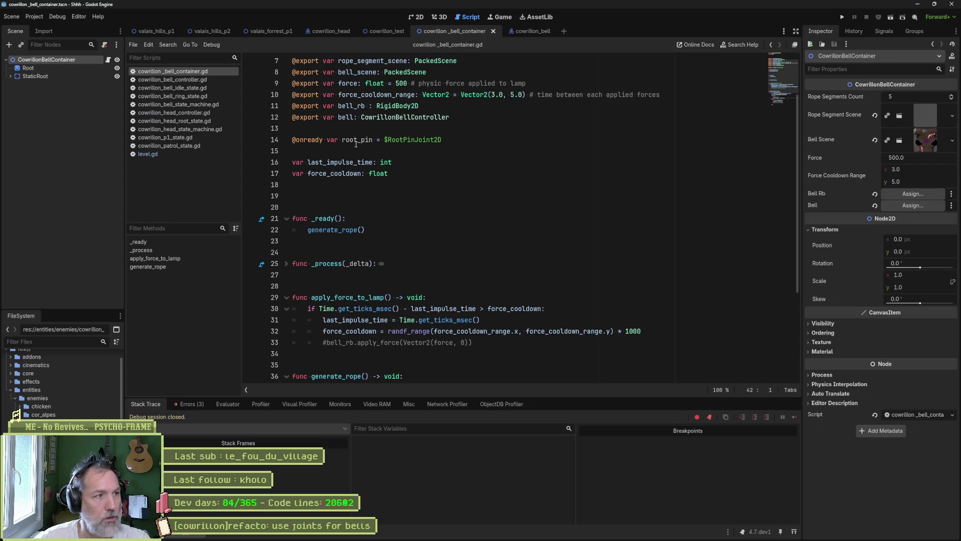
pyautogui.click(81, 166)
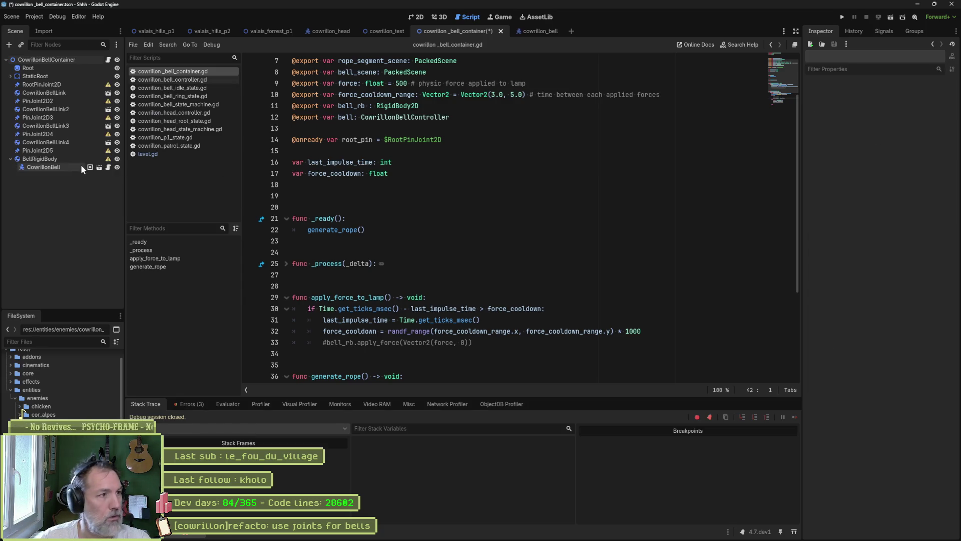
# Remove CowrillonBellLink through CowrillonBell, save the scene, and launch it to test rope generation.
pyautogui.click(59, 94)
pyautogui.keyDown('shift'); pyautogui.click(67, 167); pyautogui.keyUp('shift')
pyautogui.press('Delete')
pyautogui.press('Return')
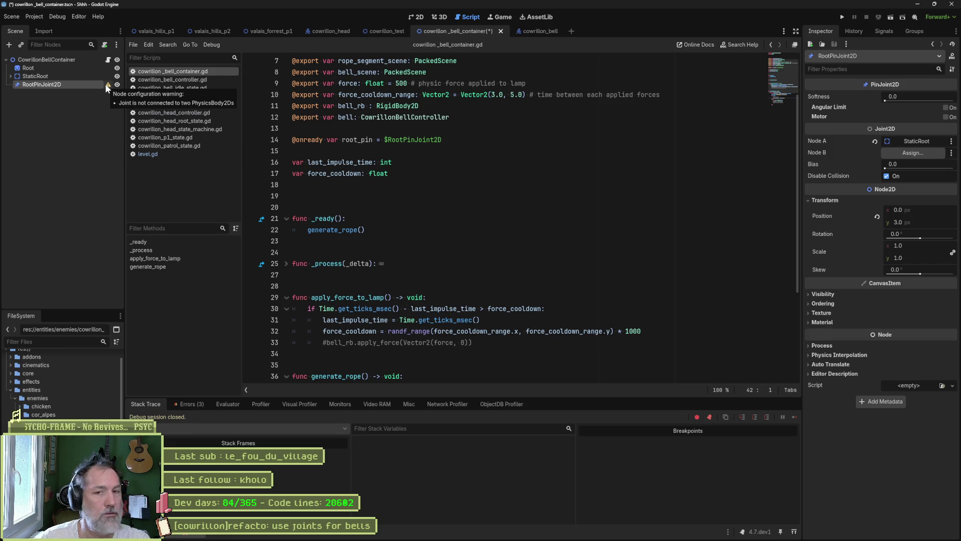
pyautogui.hotkey('ctrl', 's')
pyautogui.click(454, 183)
pyautogui.press('F6')
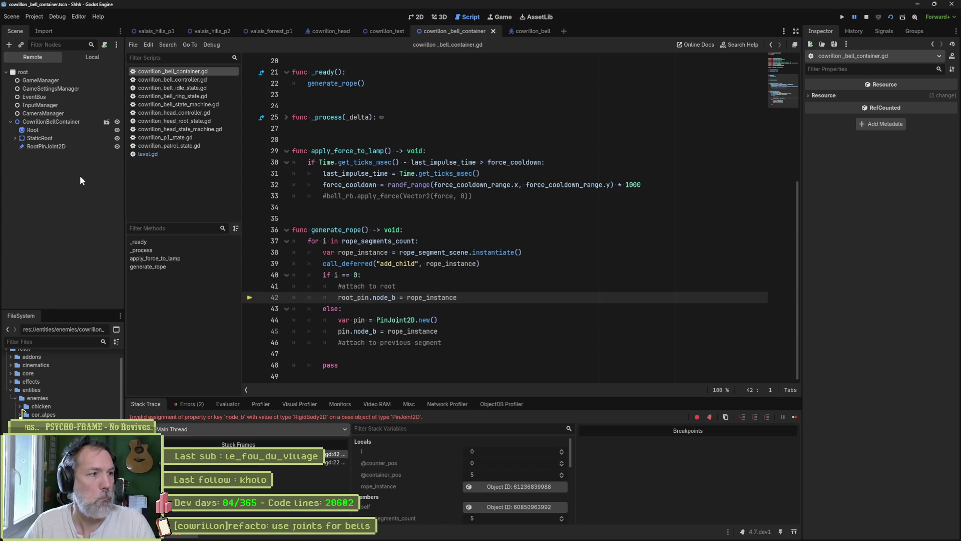
# Inspect the running RootPinJoint2D, evaluate rope_instance, and check the node_b error and docs, then stop.
pyautogui.click(45, 146)
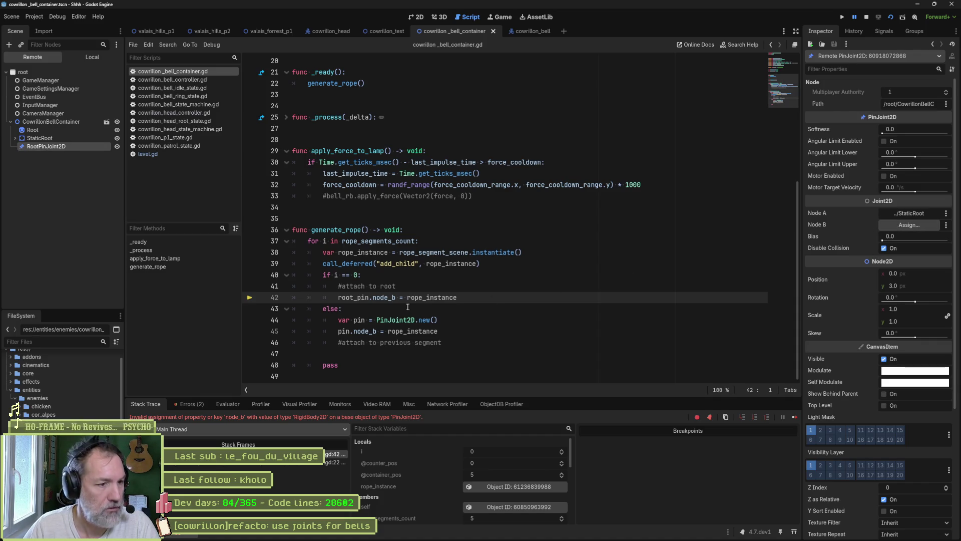
pyautogui.doubleClick(353, 297)
pyautogui.click(226, 404)
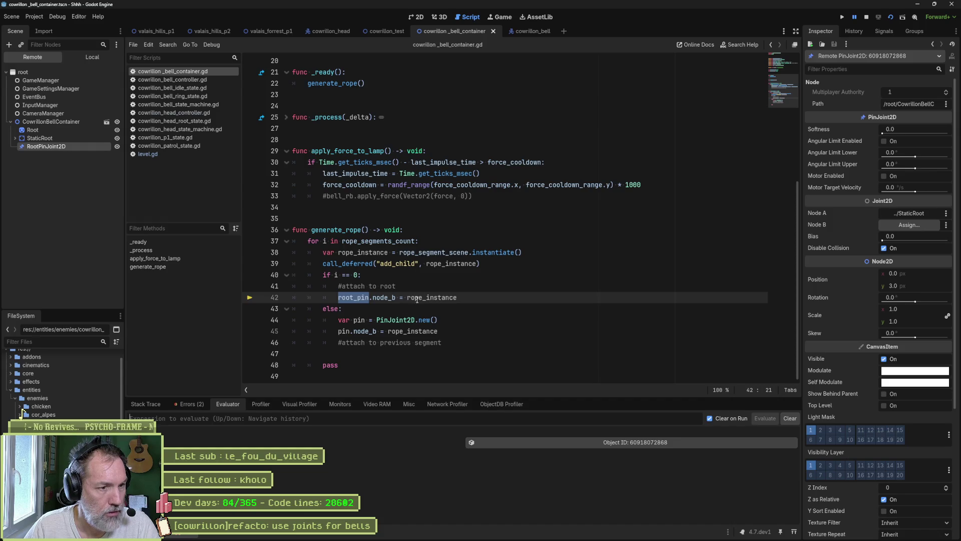
pyautogui.doubleClick(431, 297)
pyautogui.hotkey('ctrl', 'shift', 'e')
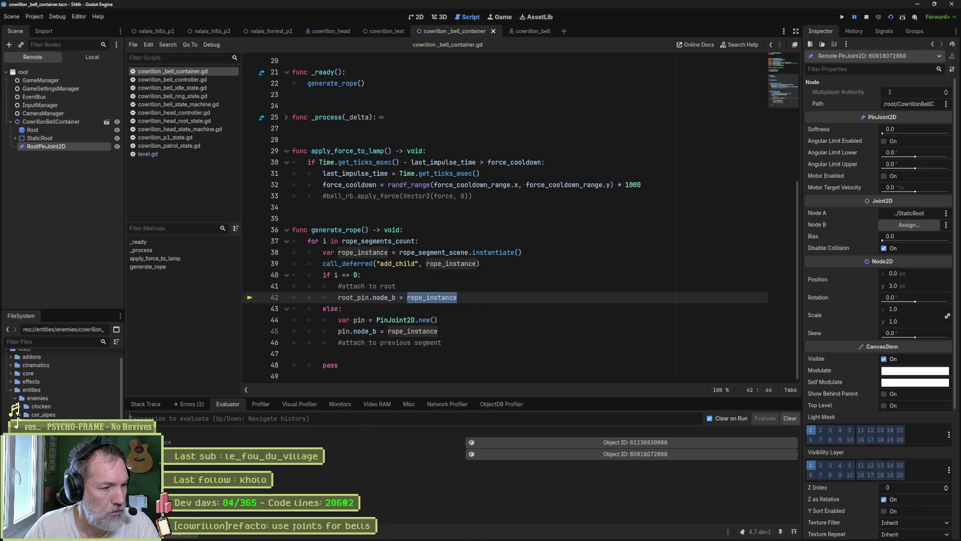
pyautogui.click(189, 404)
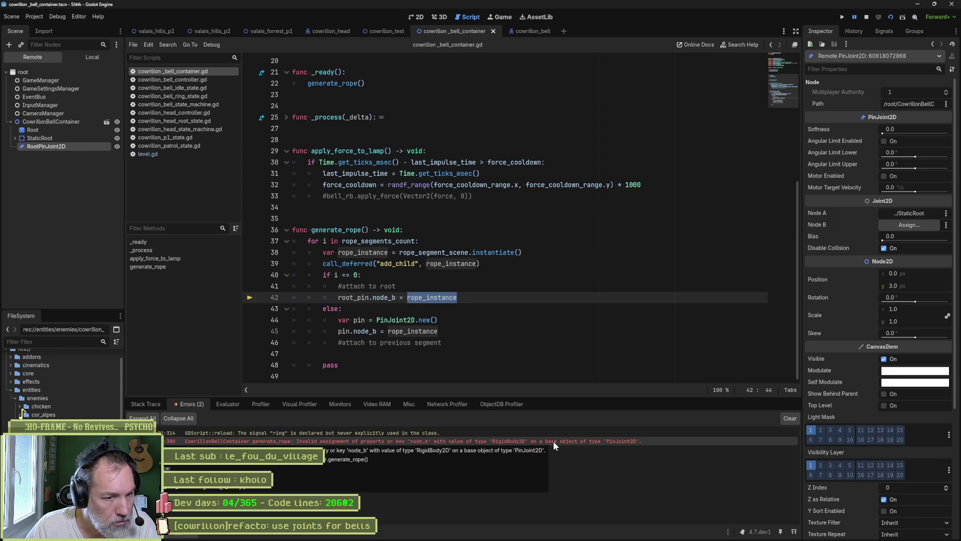
pyautogui.click(390, 295)
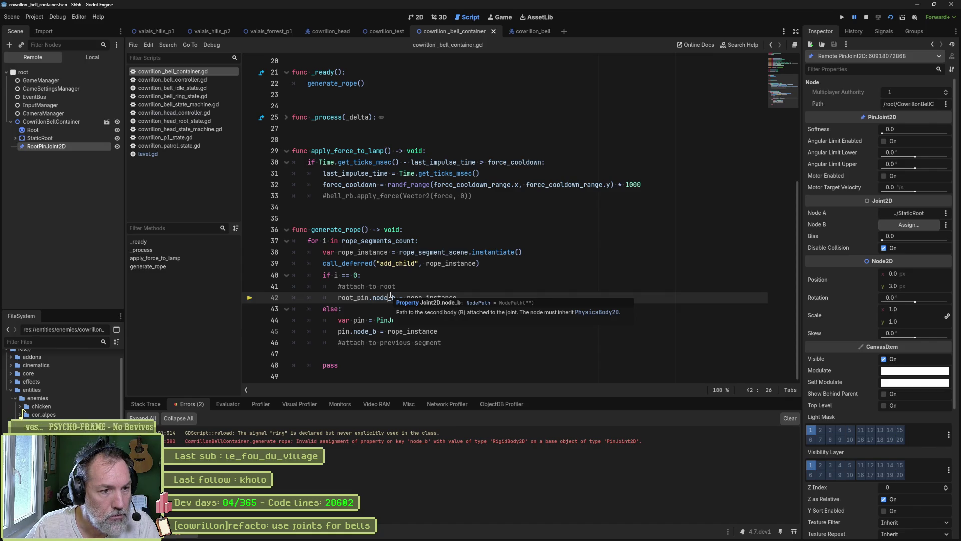
pyautogui.click(868, 18)
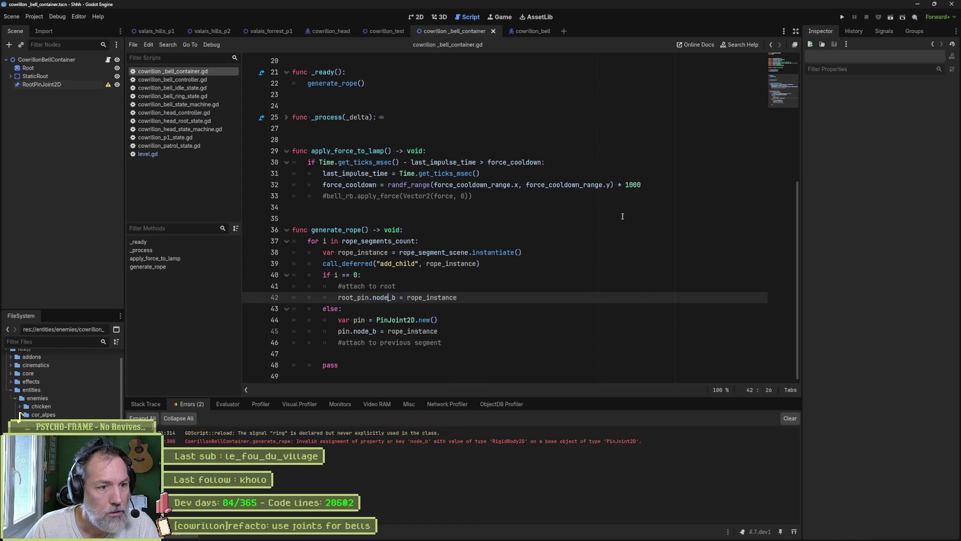
# Open the cowrillon_bell_link scene from CowrillonBellContainer's Rope Segment Scene property.
pyautogui.click(56, 61)
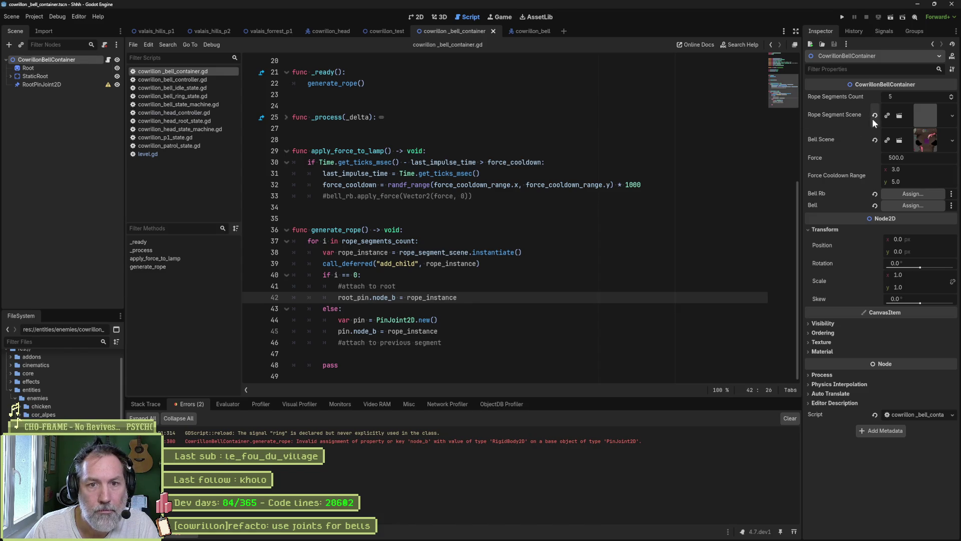
pyautogui.click(919, 116)
pyautogui.click(886, 135)
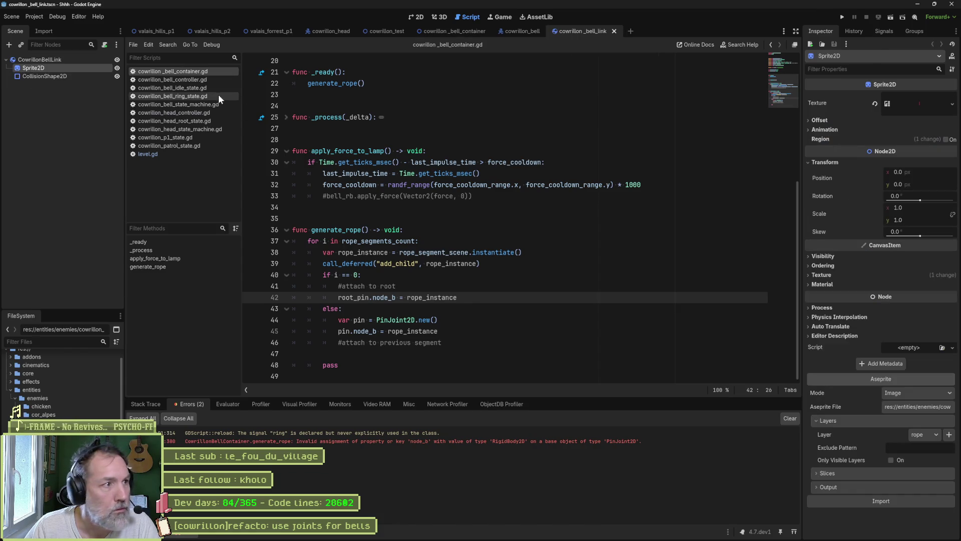
# Read the RigidBody2D class documentation for the CowrillonBellLink root, then close it.
pyautogui.click(61, 59)
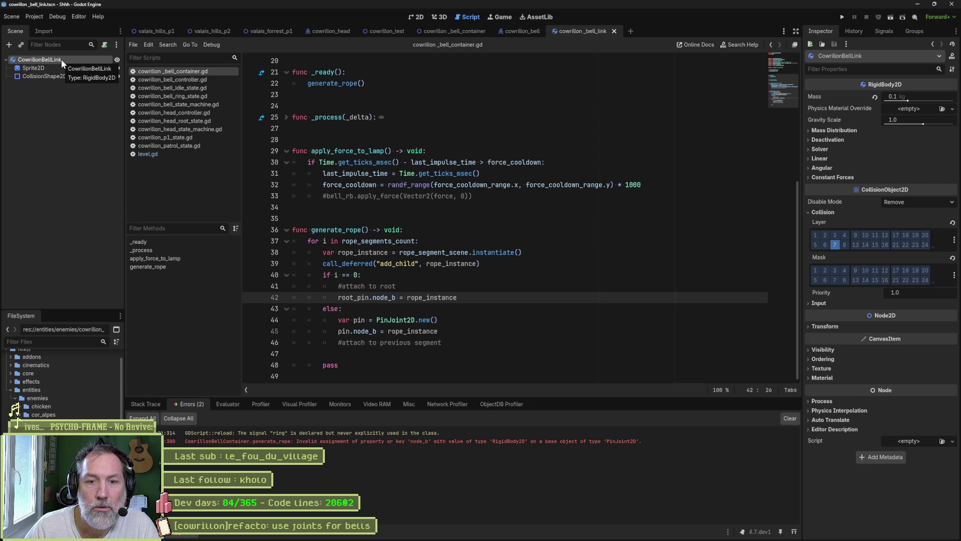
pyautogui.rightClick(890, 85)
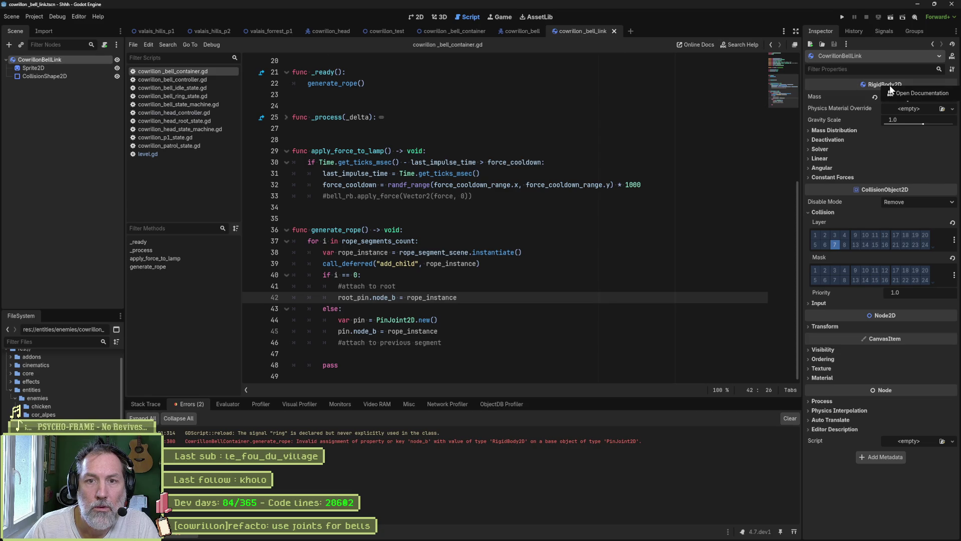
pyautogui.click(904, 93)
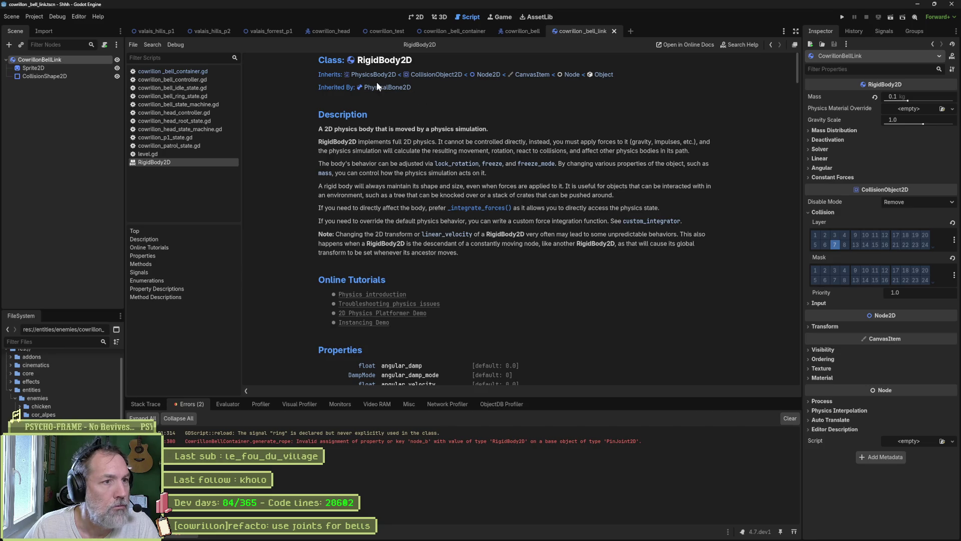
pyautogui.hotkey('ctrl', 'w')
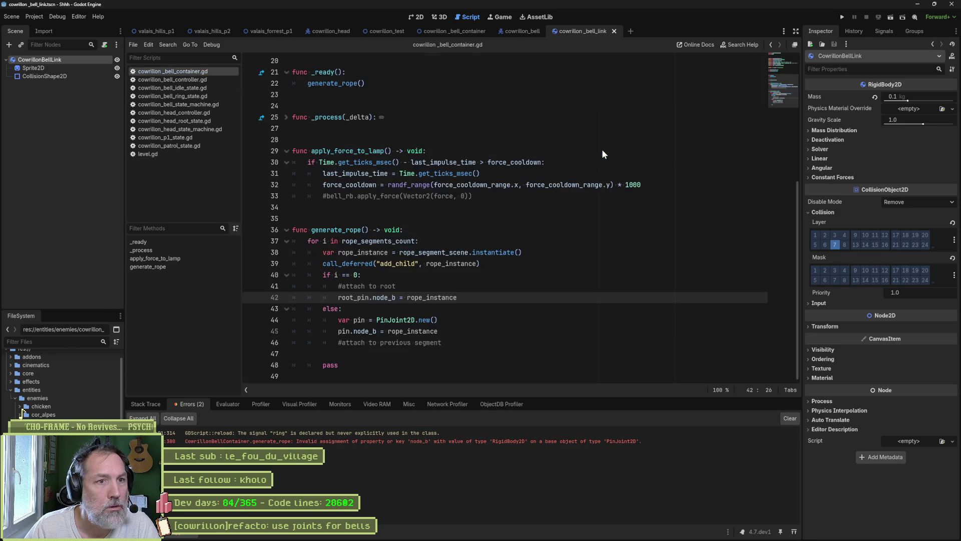
pyautogui.moveTo(434, 297)
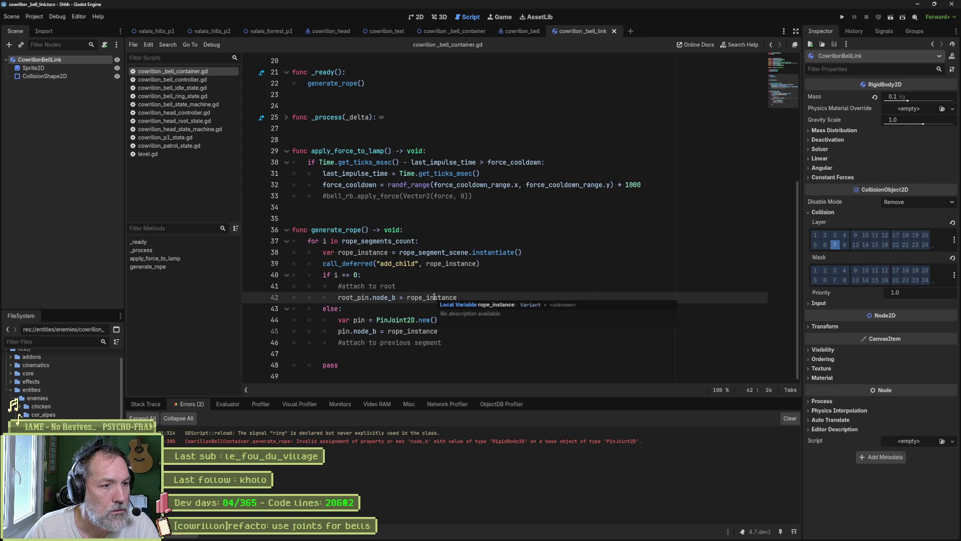
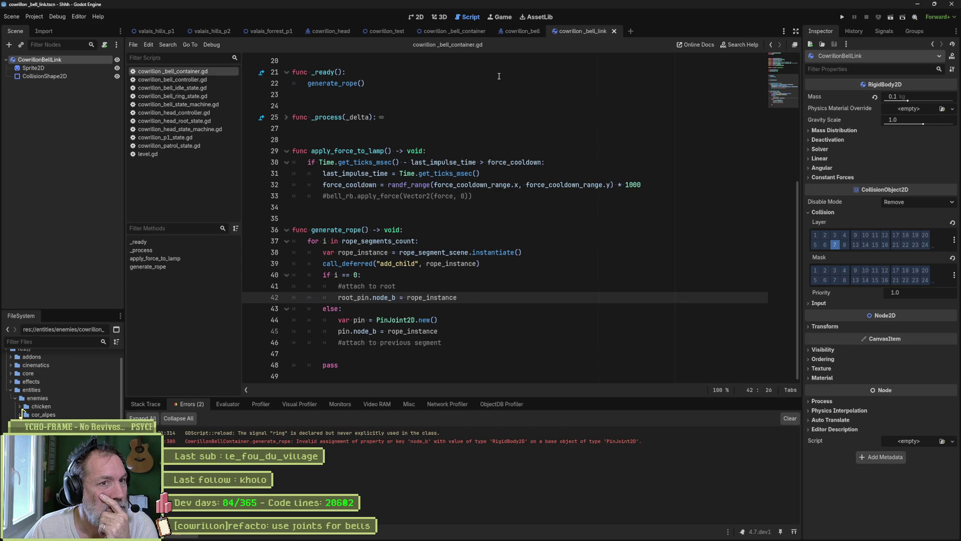
# Look up the Node2D class docs, then bring up the cowrillon_bell_container scene.
pyautogui.scroll(6, 499, 80)
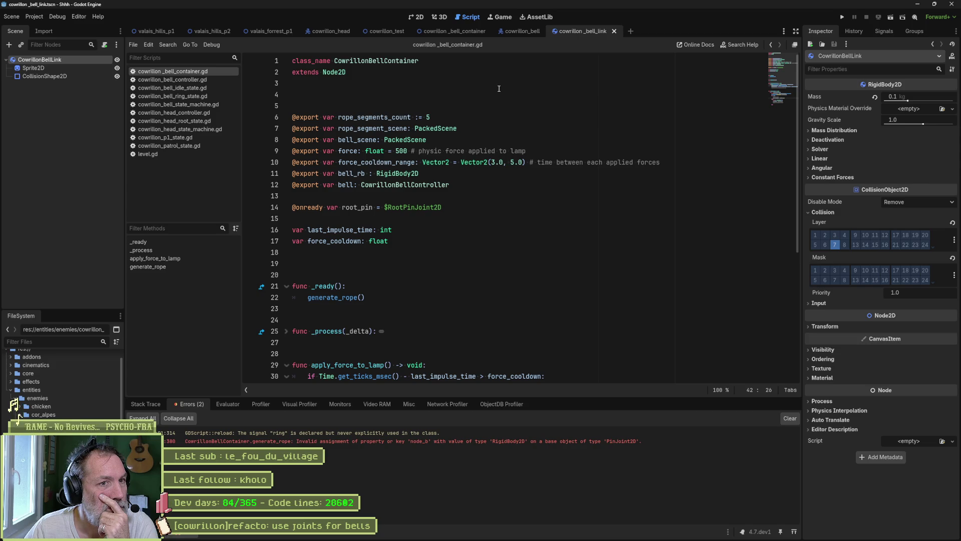
pyautogui.doubleClick(339, 73)
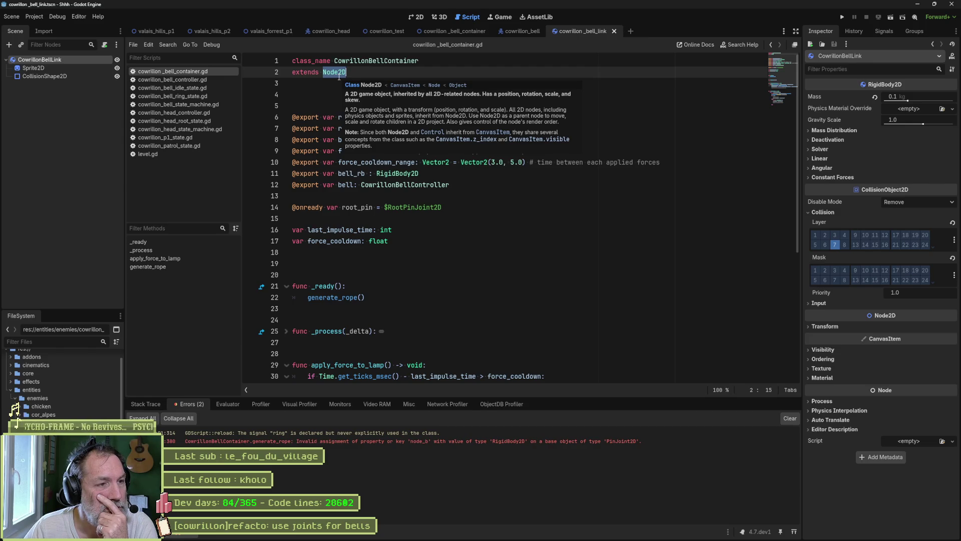
pyautogui.press('Right')
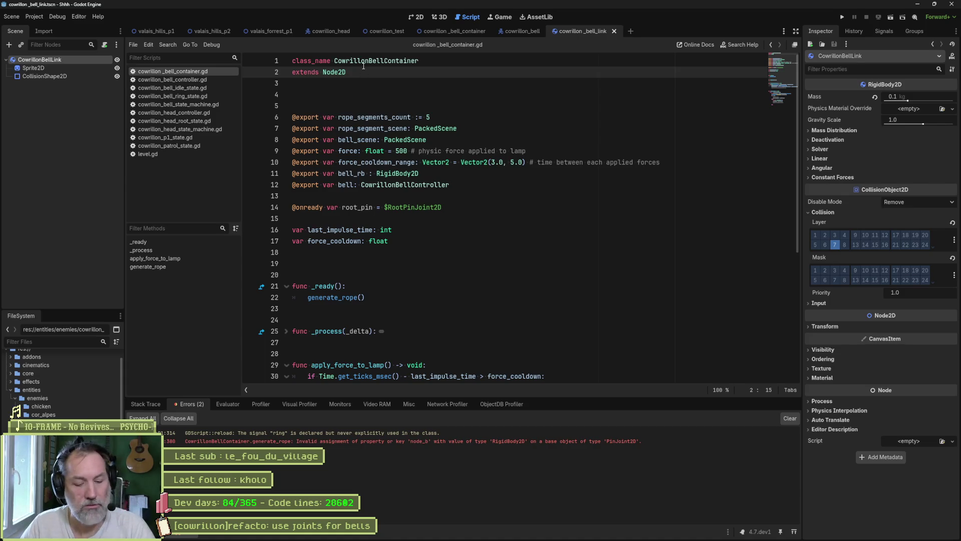
pyautogui.hotkey('ctrl', 'd')
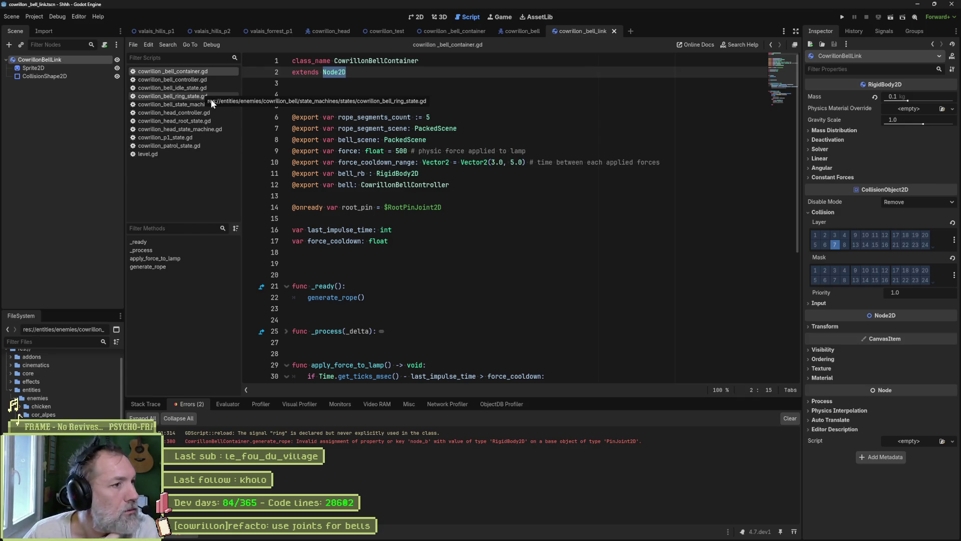
pyautogui.click(458, 32)
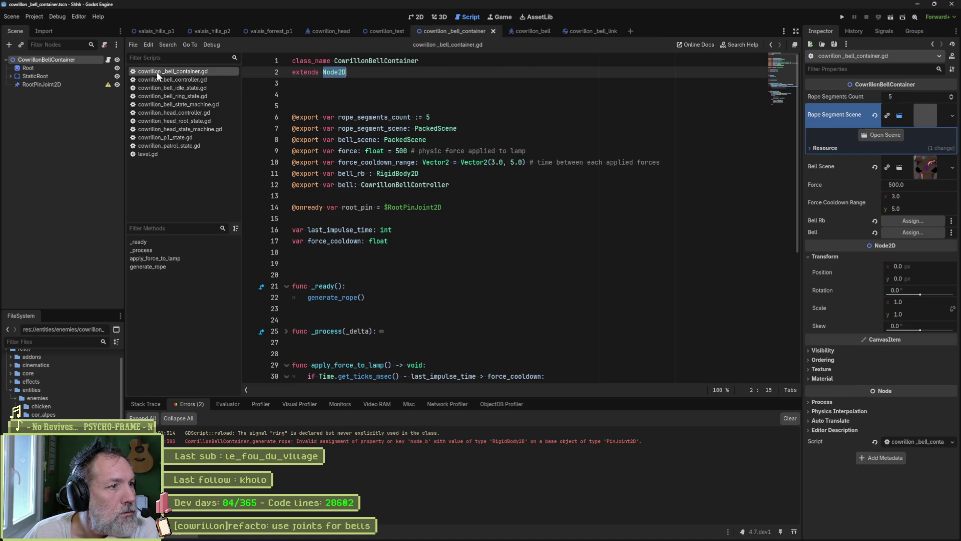
# Close all the other open scripts, leaving only the bell container script.
pyautogui.middleClick(176, 79)
pyautogui.middleClick(176, 79)
pyautogui.middleClick(176, 79)
pyautogui.middleClick(176, 79)
pyautogui.middleClick(176, 80)
pyautogui.middleClick(175, 82)
pyautogui.middleClick(173, 81)
pyautogui.middleClick(173, 81)
pyautogui.middleClick(174, 82)
pyautogui.middleClick(174, 83)
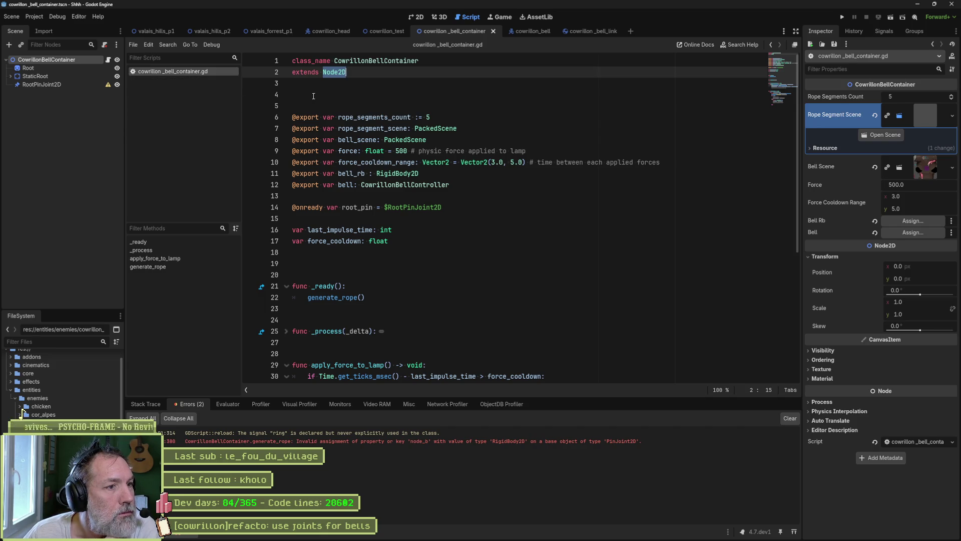
pyautogui.scroll(-6, 420, 240)
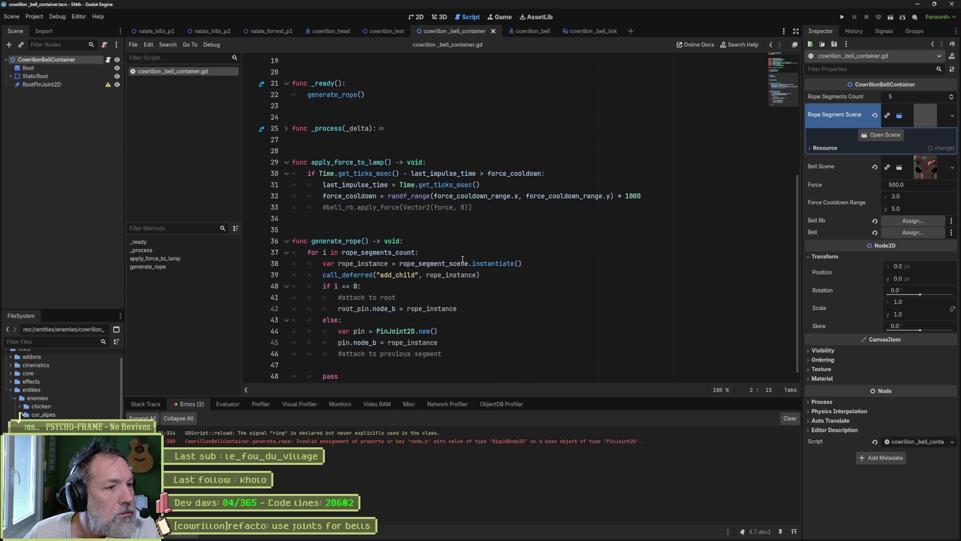
# Break on line 42 and run to it, inspecting rope_instance and the root pin joint.
pyautogui.click(258, 311)
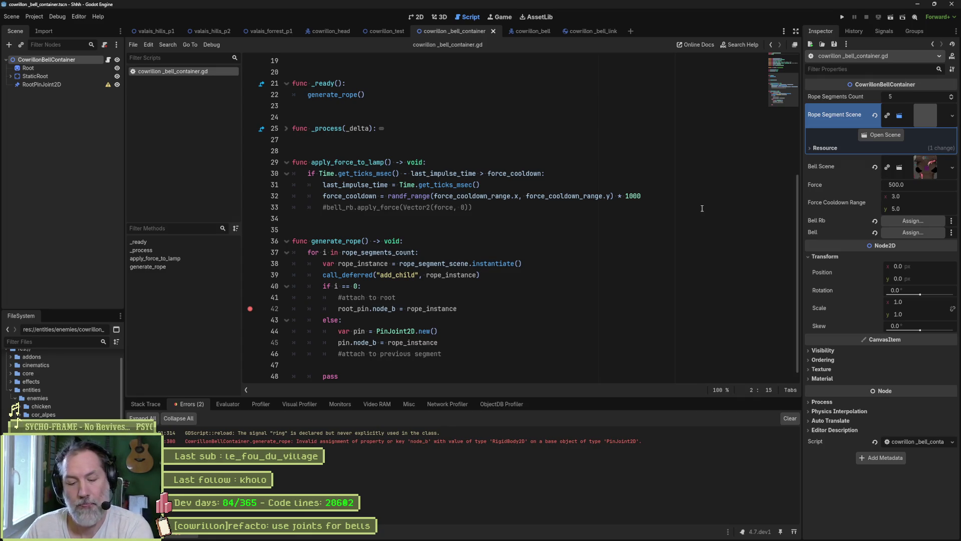
pyautogui.press('F6')
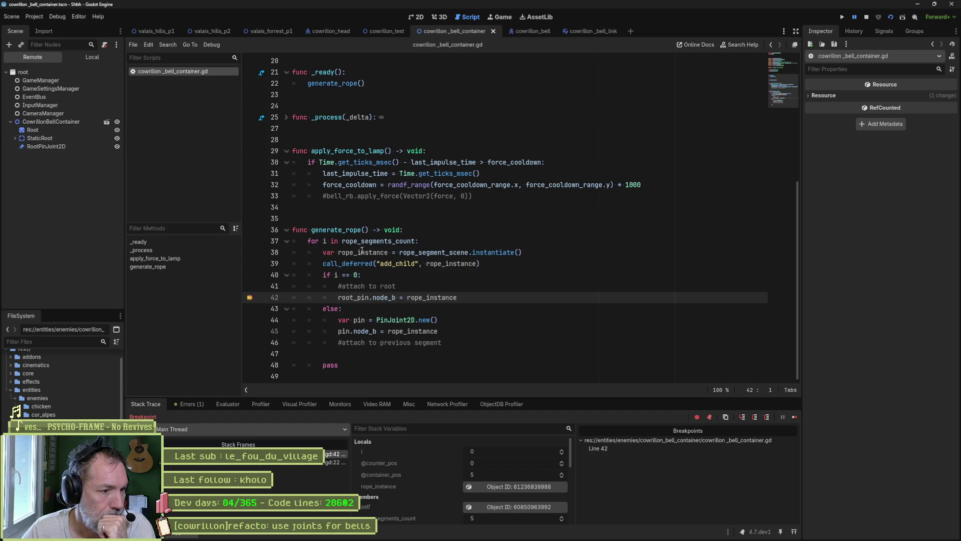
pyautogui.click(522, 491)
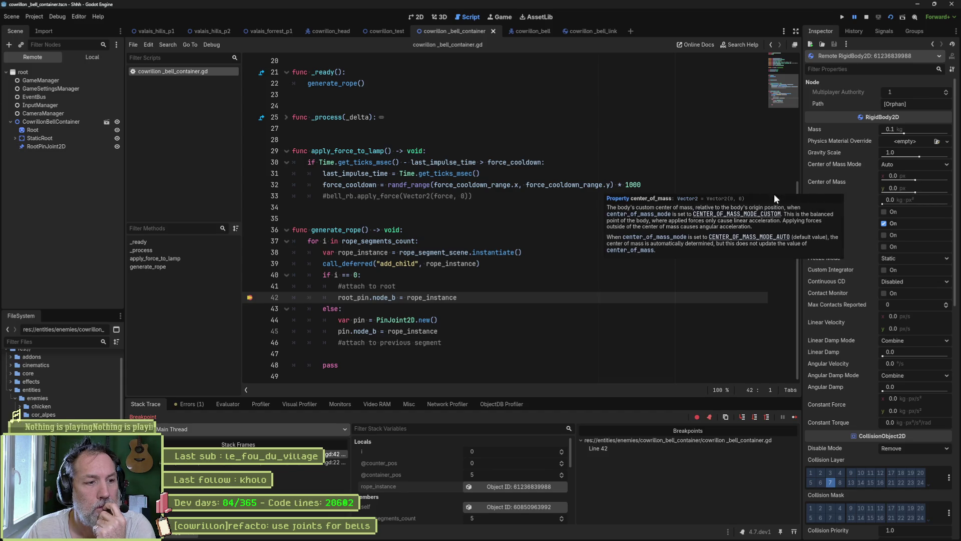
pyautogui.scroll(-5, 427, 473)
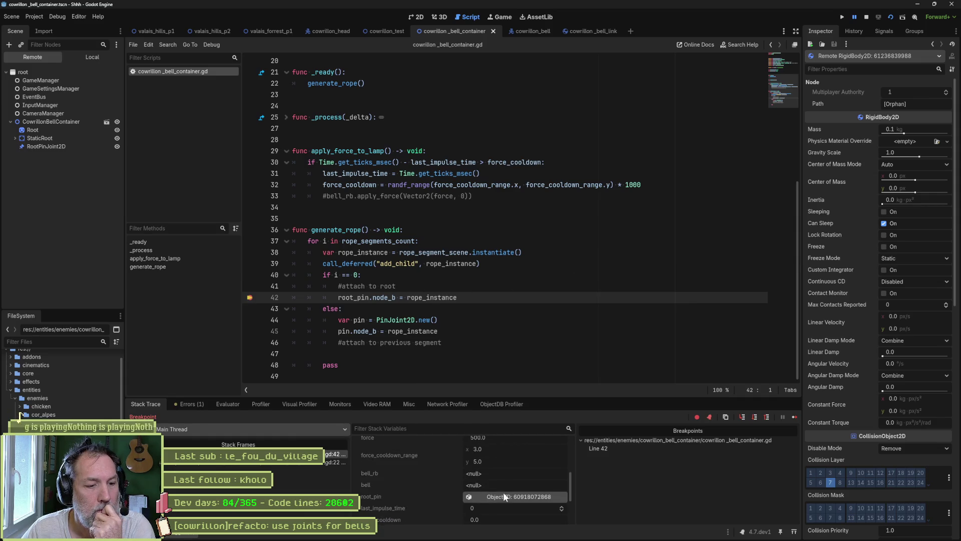
pyautogui.click(506, 493)
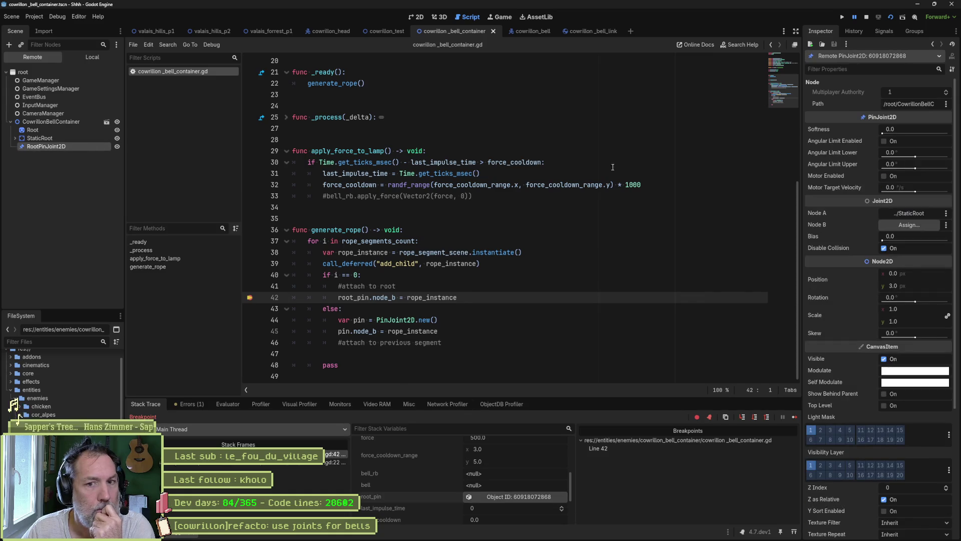
# Review the root pin's possible Node B targets without choosing one, then stop debugging.
pyautogui.click(904, 227)
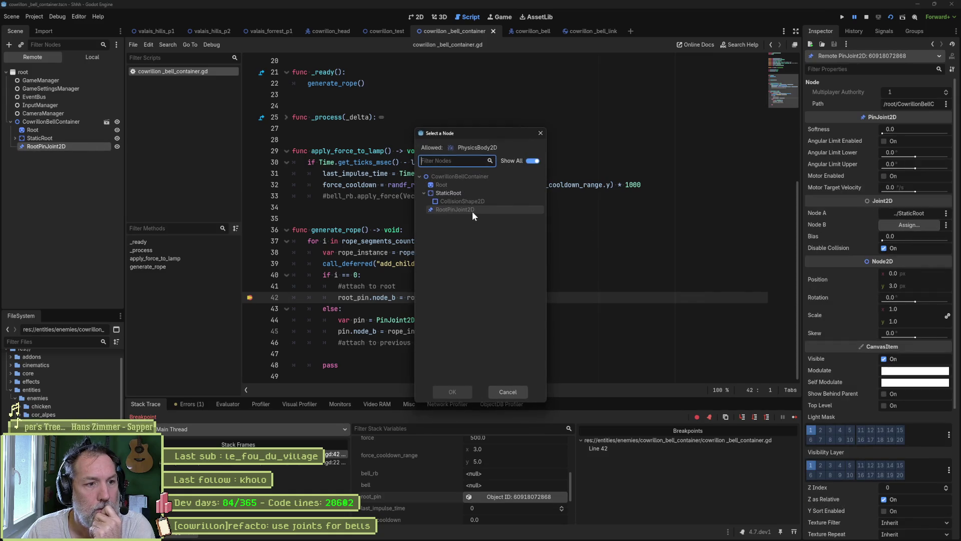
pyautogui.click(517, 392)
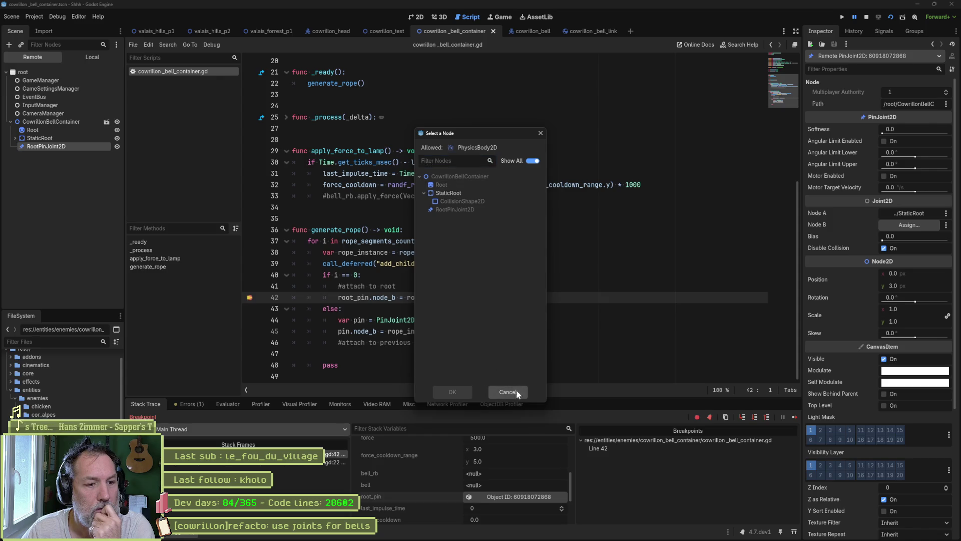
pyautogui.click(516, 392)
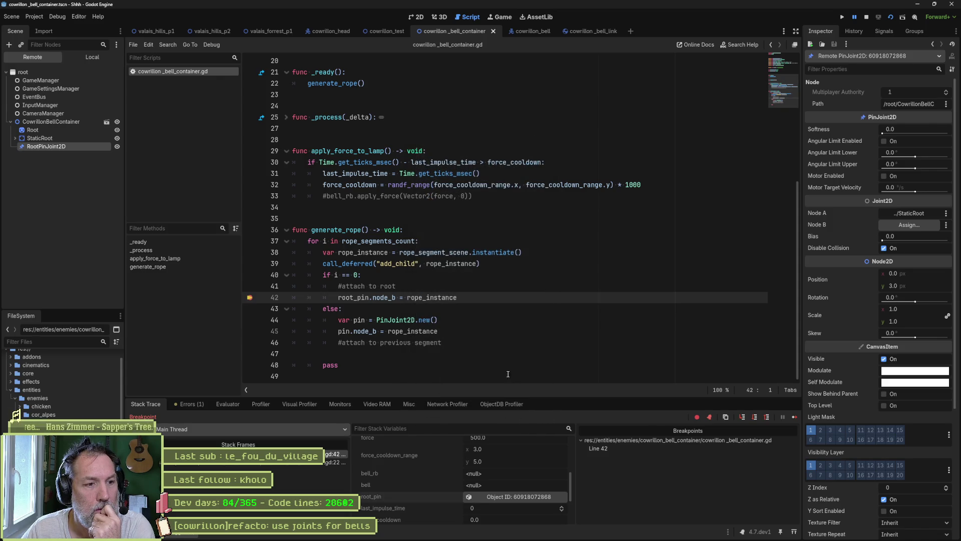
pyautogui.click(866, 17)
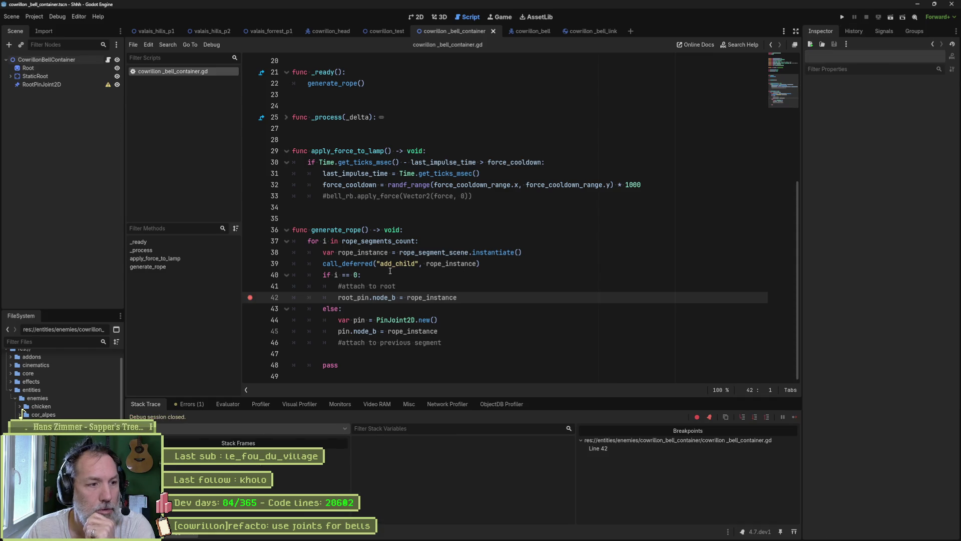
# Drop the line-42 breakpoint and add add_child(rope_instance), commenting out the call_deferred line.
pyautogui.click(249, 298)
pyautogui.click(493, 264)
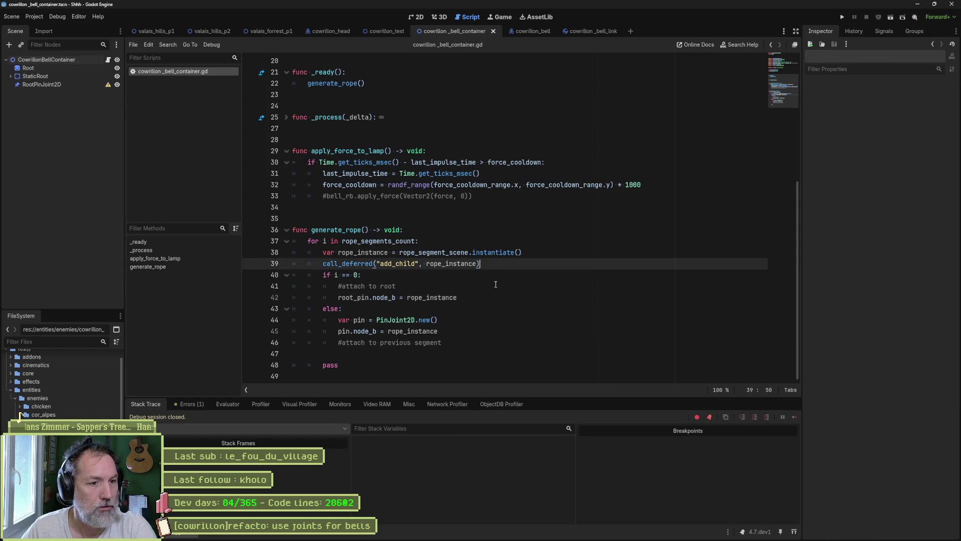
pyautogui.press('Return')
pyautogui.write('add_child(rope_instance')
pyautogui.press('Return')
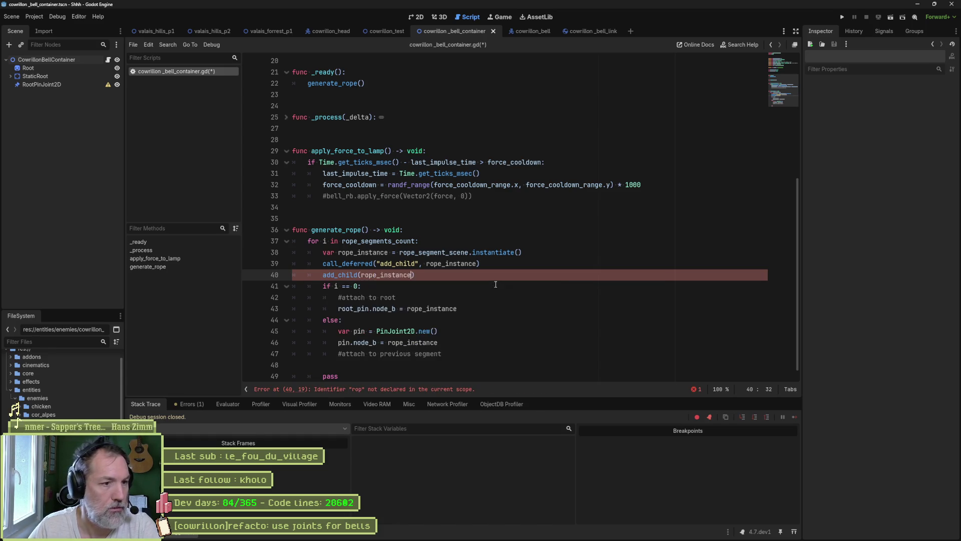
pyautogui.press('Up')
pyautogui.press('Home')
pyautogui.write('#')
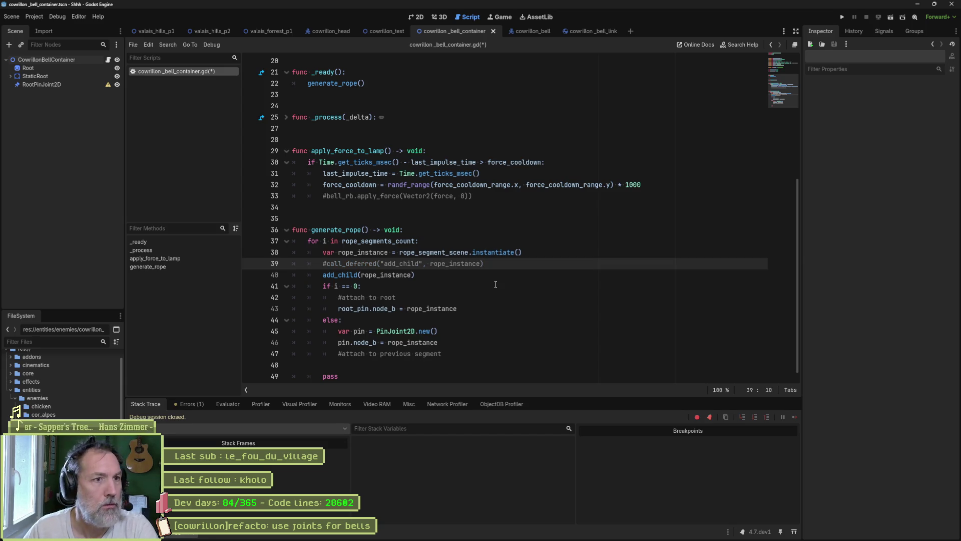
# Run the game, inspect RootPinJoint2D, then stop the run.
pyautogui.press('F6')
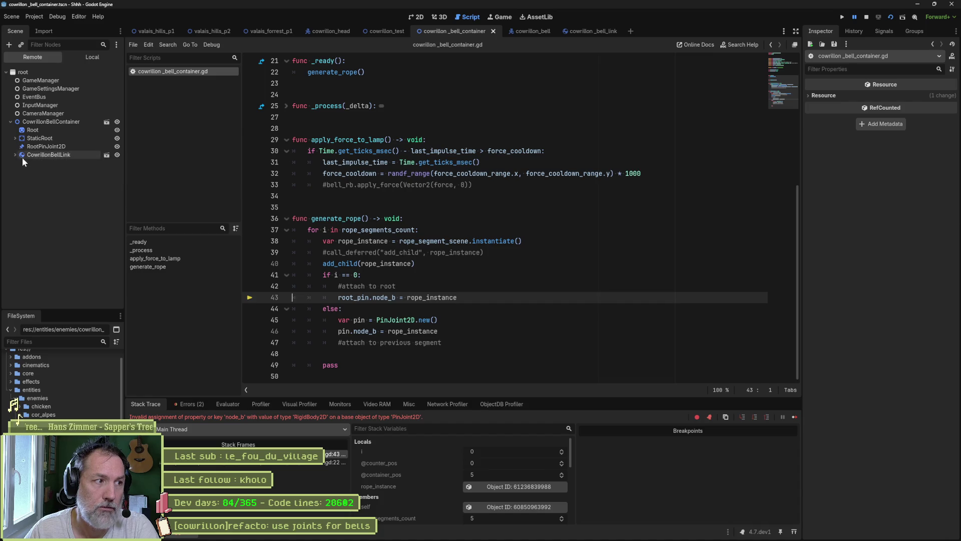
pyautogui.click(32, 147)
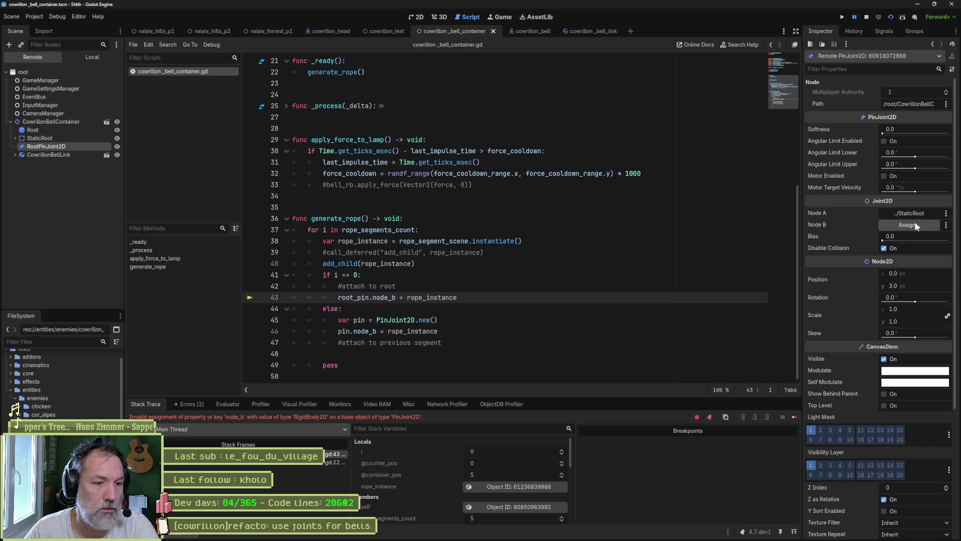
pyautogui.press('F8')
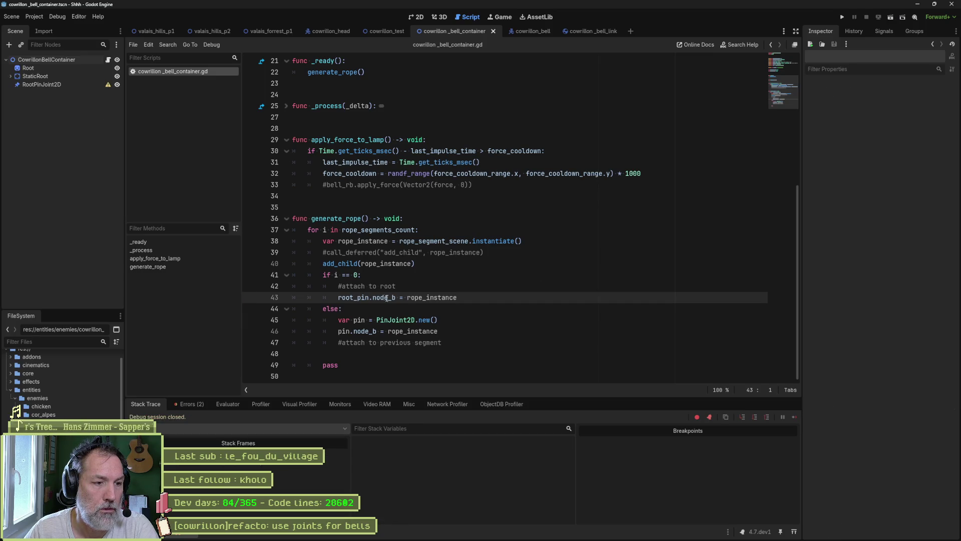
# Append .get_path() to rope_instance on line 43.
pyautogui.click(470, 301)
pyautogui.write('.p')
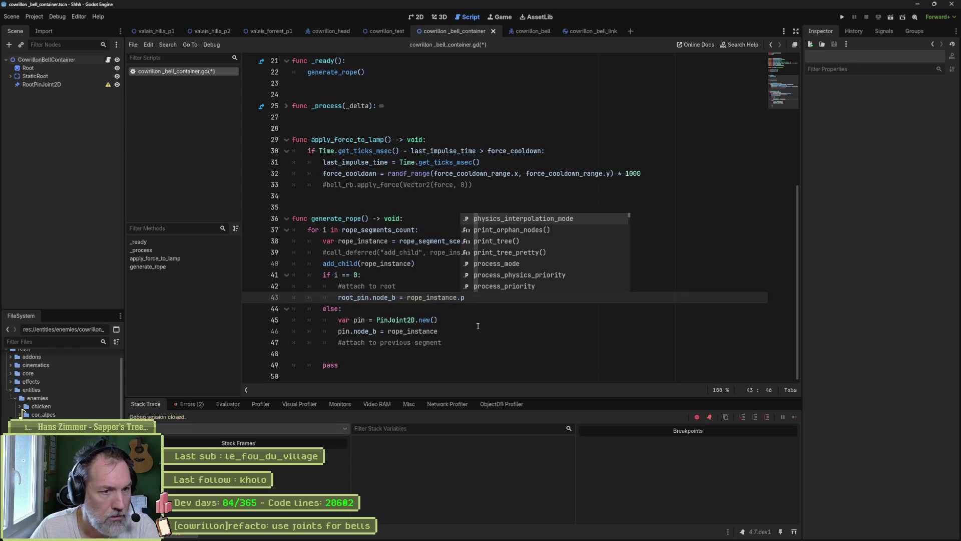
pyautogui.write('a')
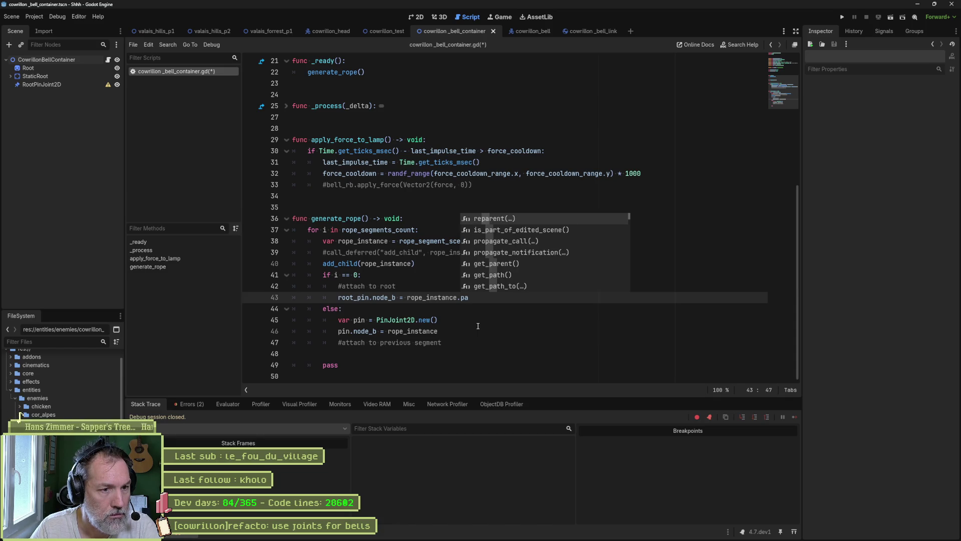
pyautogui.press('Down')
pyautogui.press('Down')
pyautogui.press('Down')
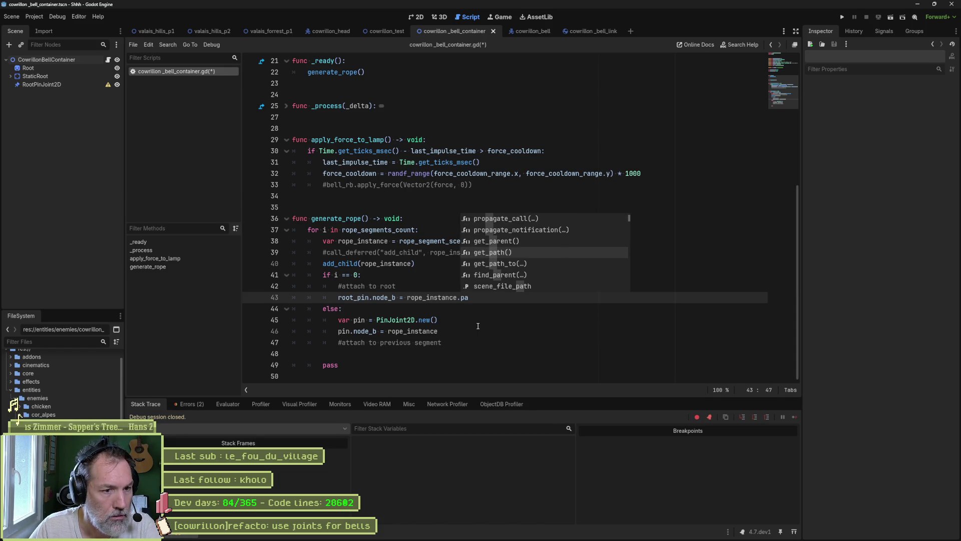
pyautogui.press('Return')
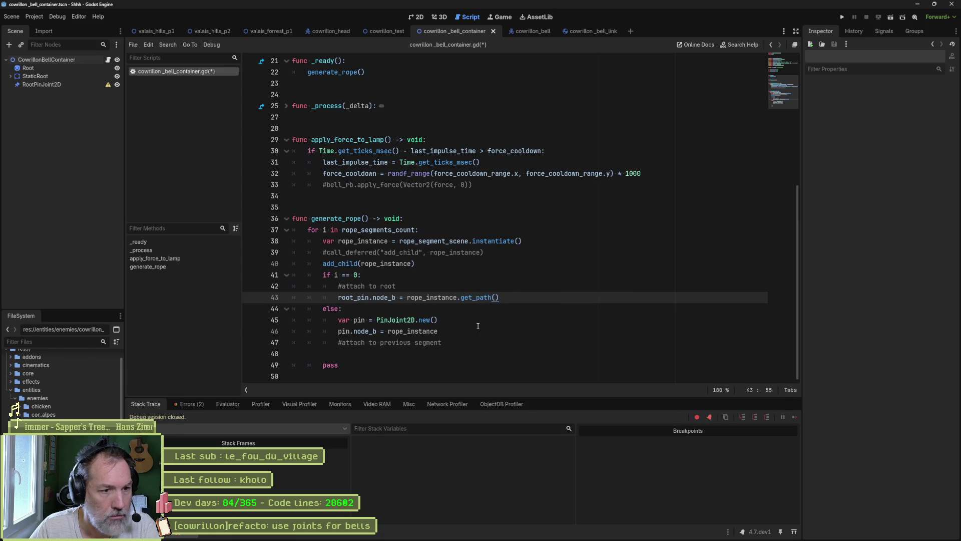
# Rerun the scene and check RootPinJoint2D's Node B, the first rope segment, its sprite, and the game.
pyautogui.press('F6')
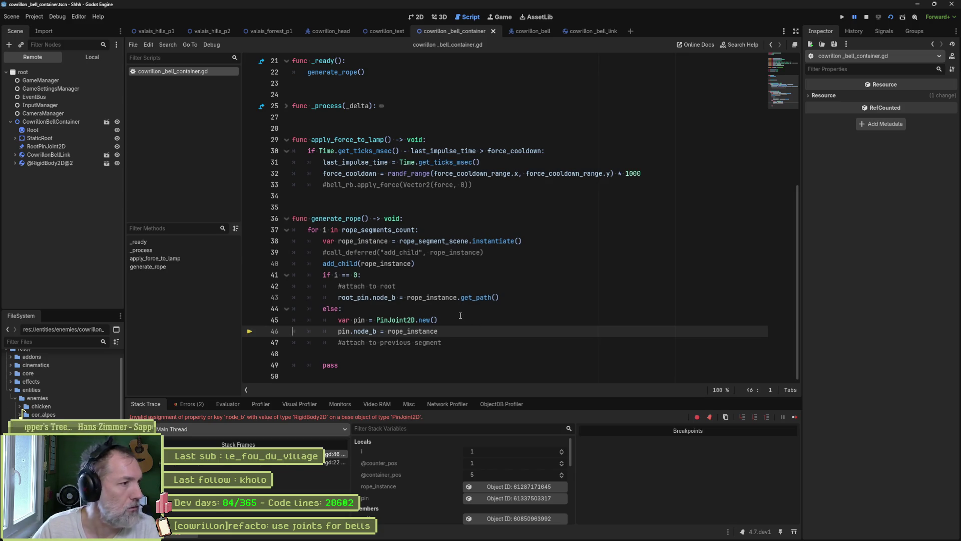
pyautogui.click(45, 146)
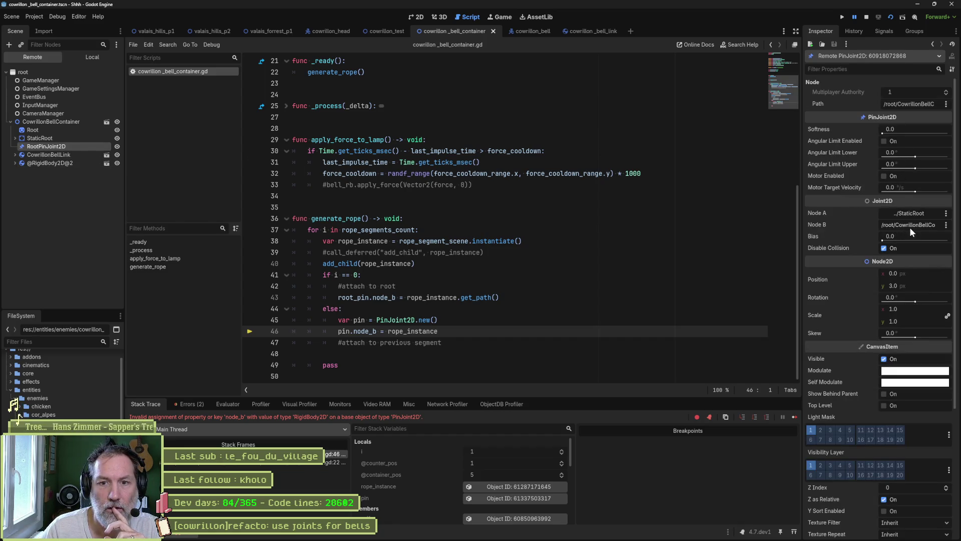
pyautogui.click(419, 18)
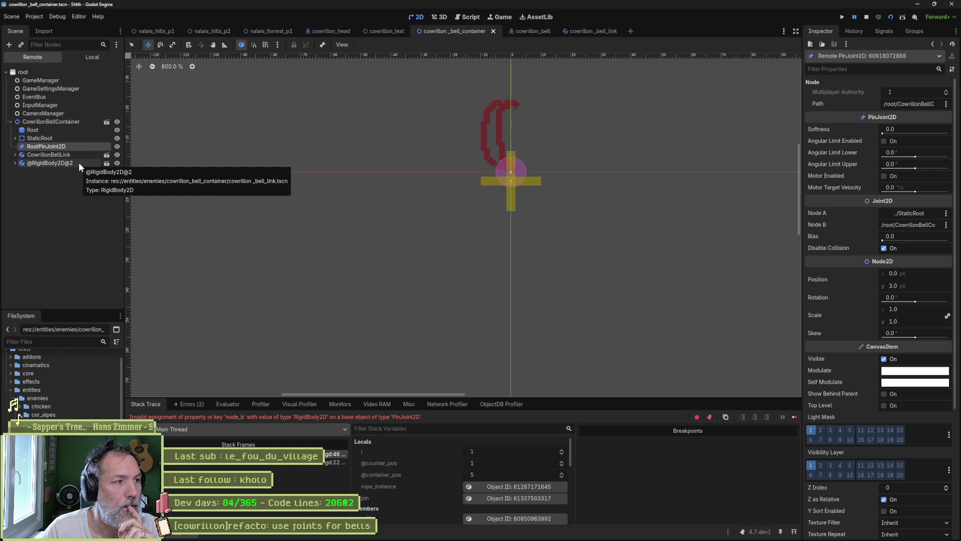
pyautogui.click(32, 163)
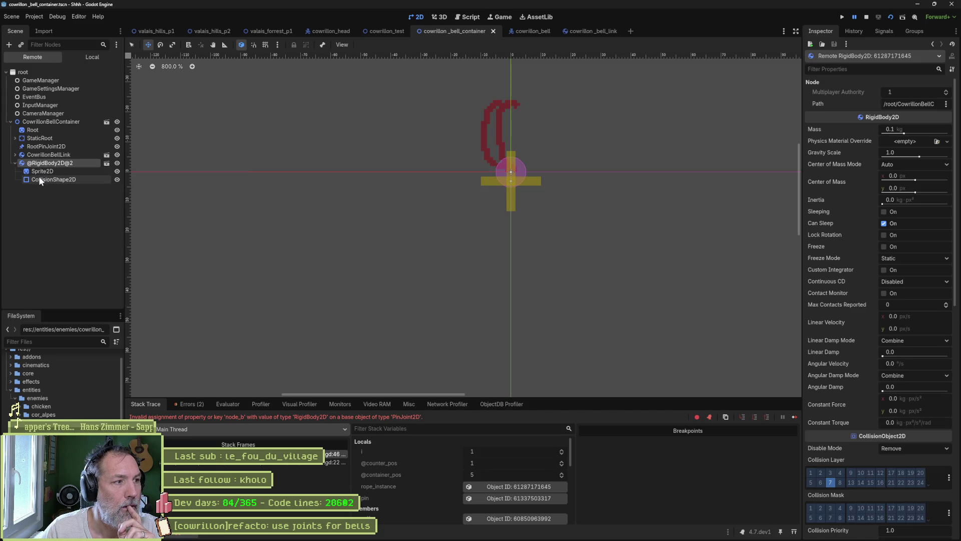
pyautogui.click(34, 171)
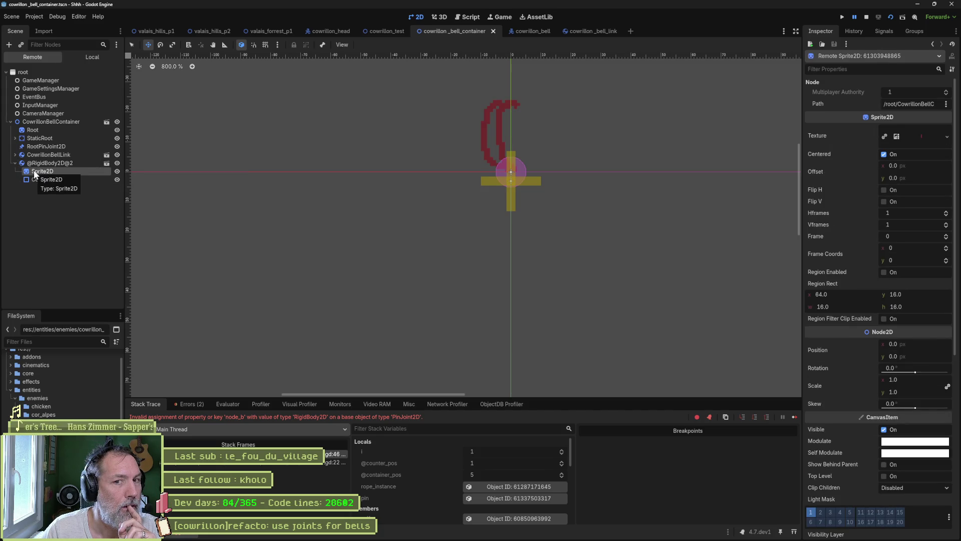
pyautogui.click(500, 17)
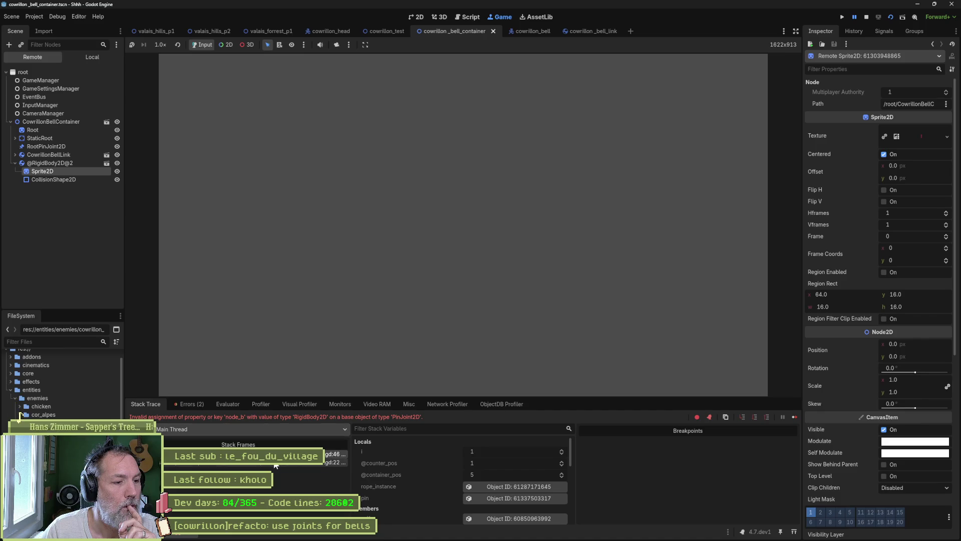
# End the paused session and append .get_path() to rope_instance on line 46.
pyautogui.click(330, 454)
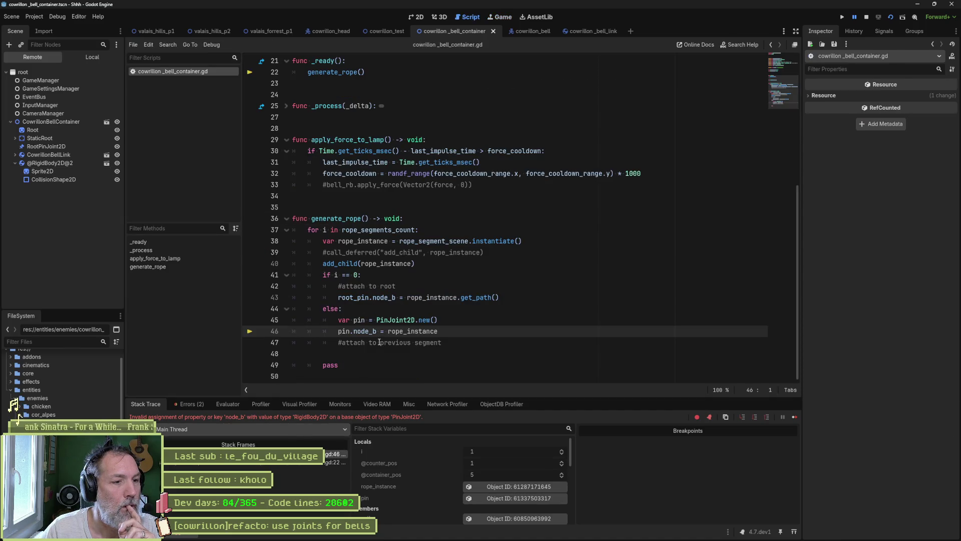
pyautogui.click(497, 326)
pyautogui.press('F8')
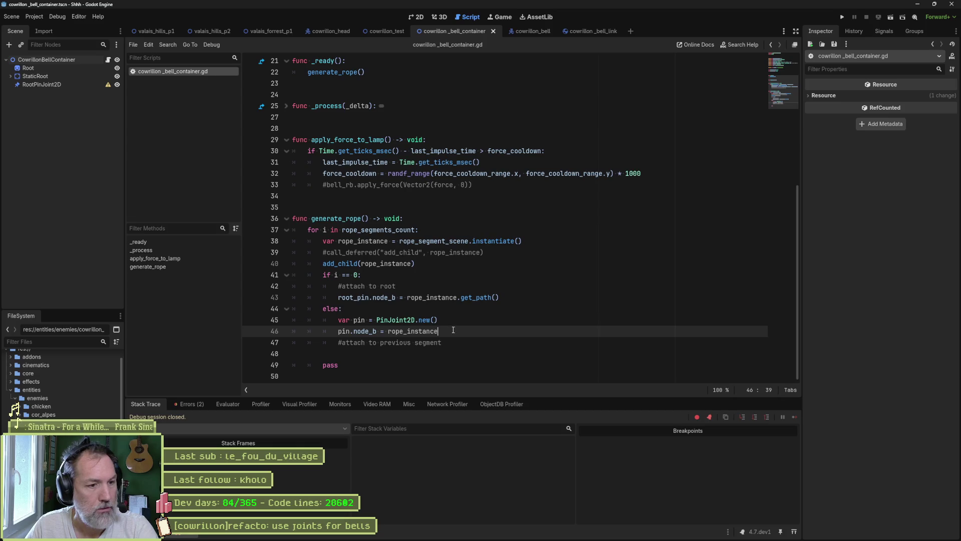
pyautogui.moveTo(460, 297); pyautogui.dragTo(501, 298)
pyautogui.hotkey('ctrl', 'c')
pyautogui.click(460, 330)
pyautogui.write('.')
pyautogui.hotkey('ctrl', 'v')
# Run the scene to check the spawned rope segments, then stop it.
pyautogui.press('F6')
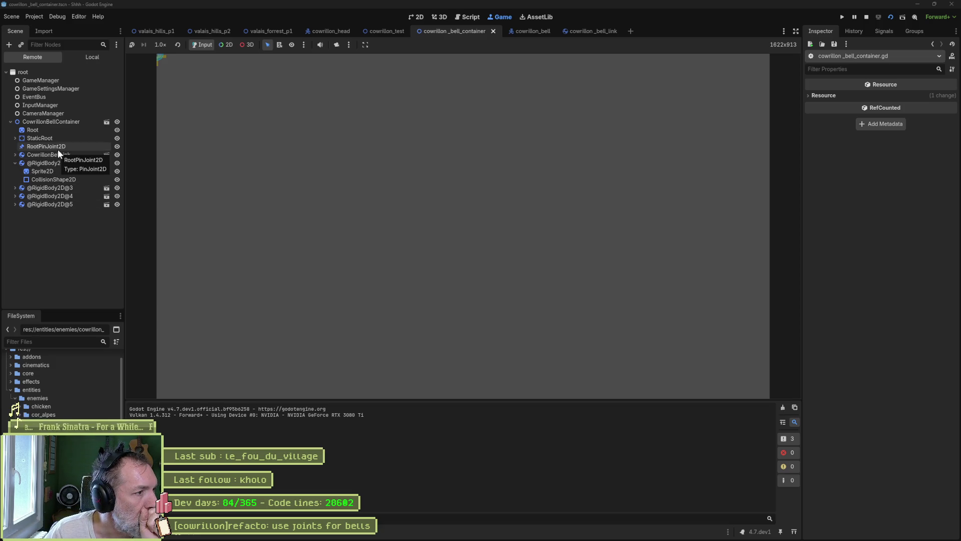
pyautogui.click(15, 163)
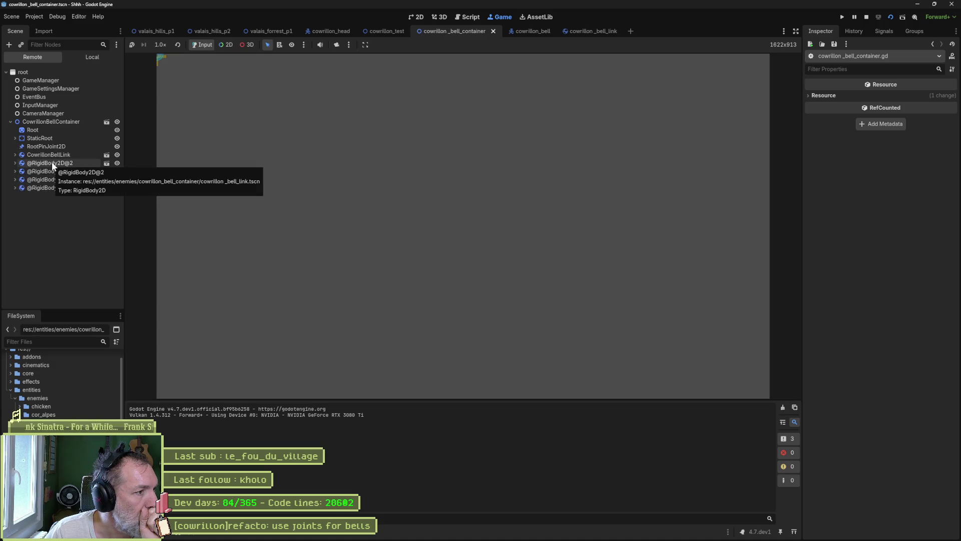
pyautogui.click(867, 17)
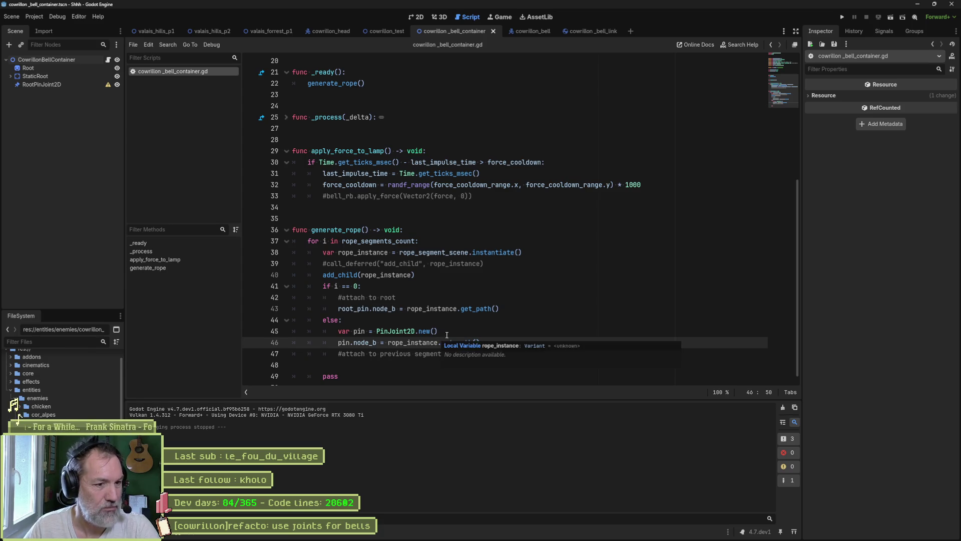
# Insert add_child(pin) right after the pin creation line.
pyautogui.click(510, 329)
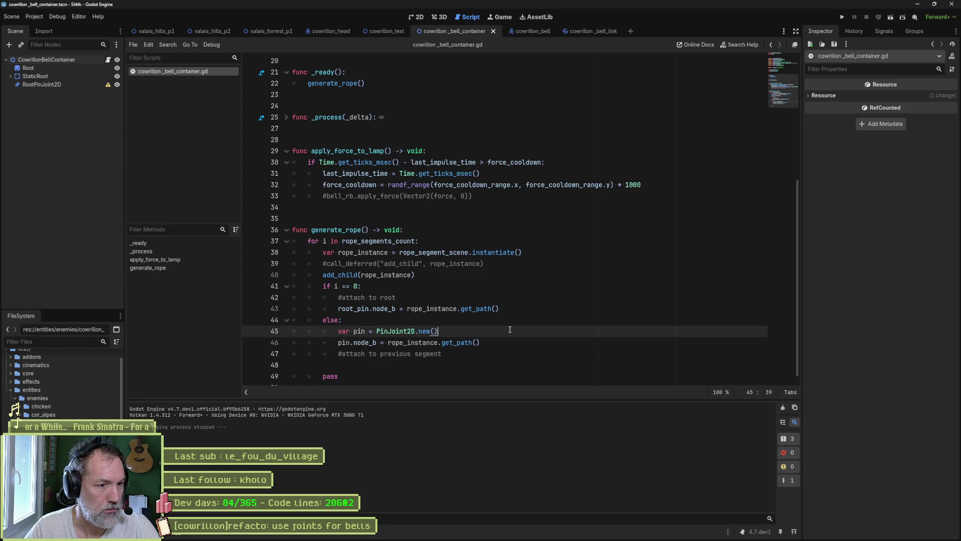
pyautogui.press('Return')
pyautogui.write('add')
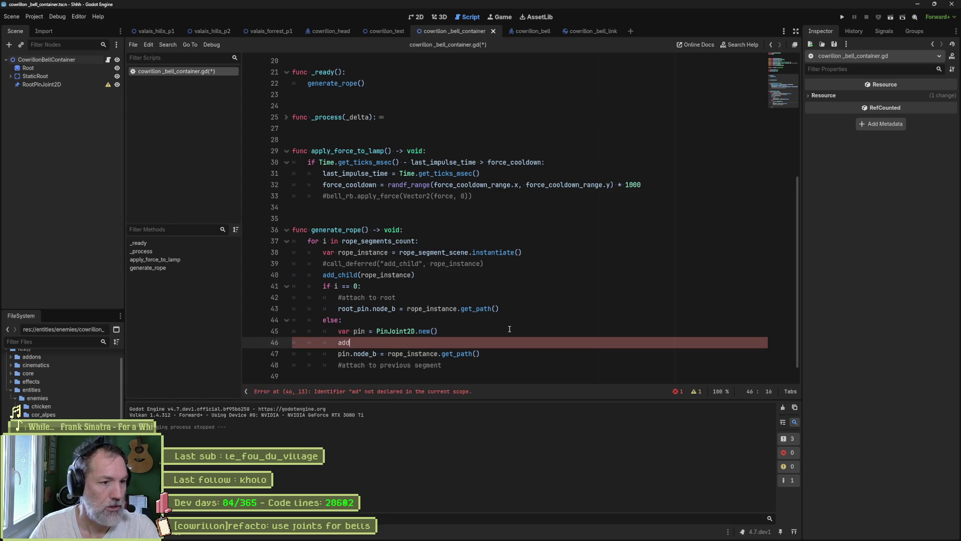
pyautogui.press('Return')
pyautogui.write('pin')
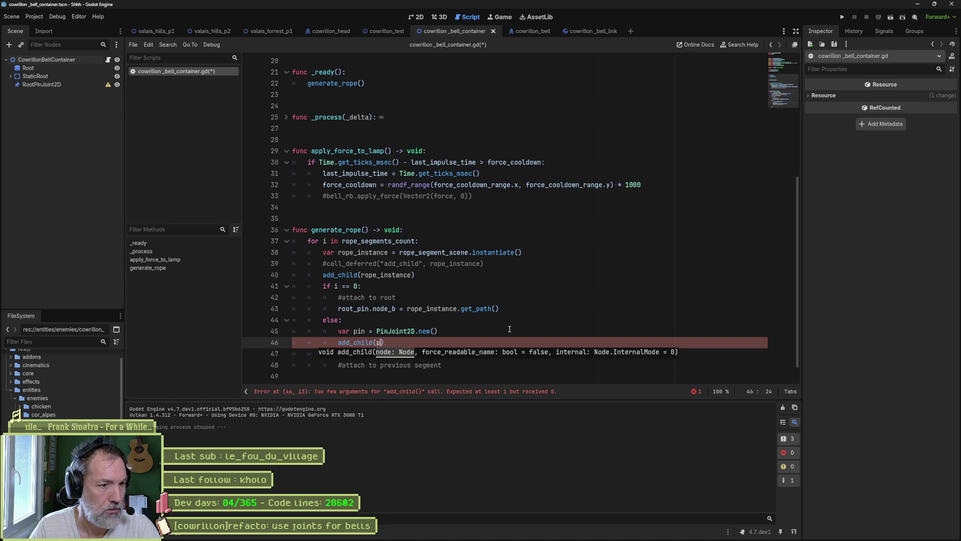
pyautogui.click(547, 360)
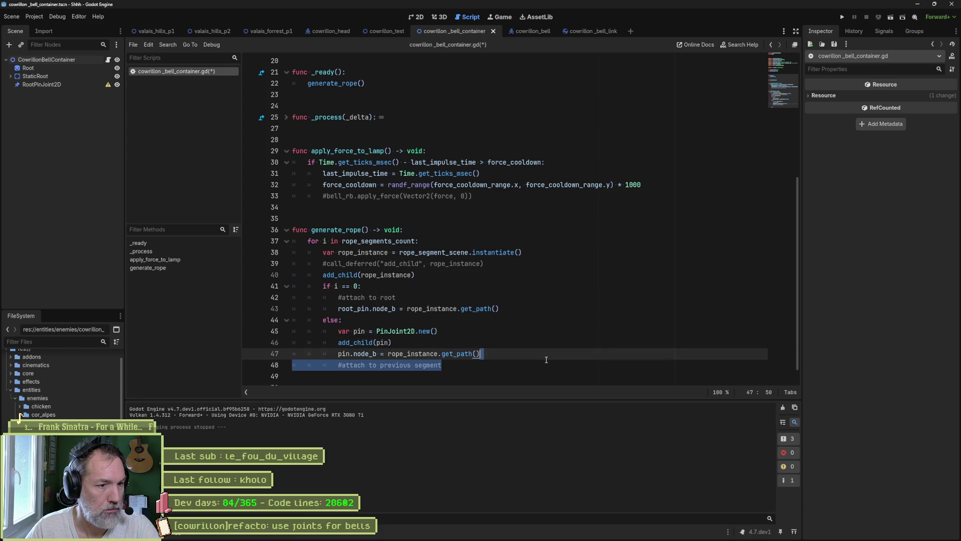
pyautogui.click(484, 346)
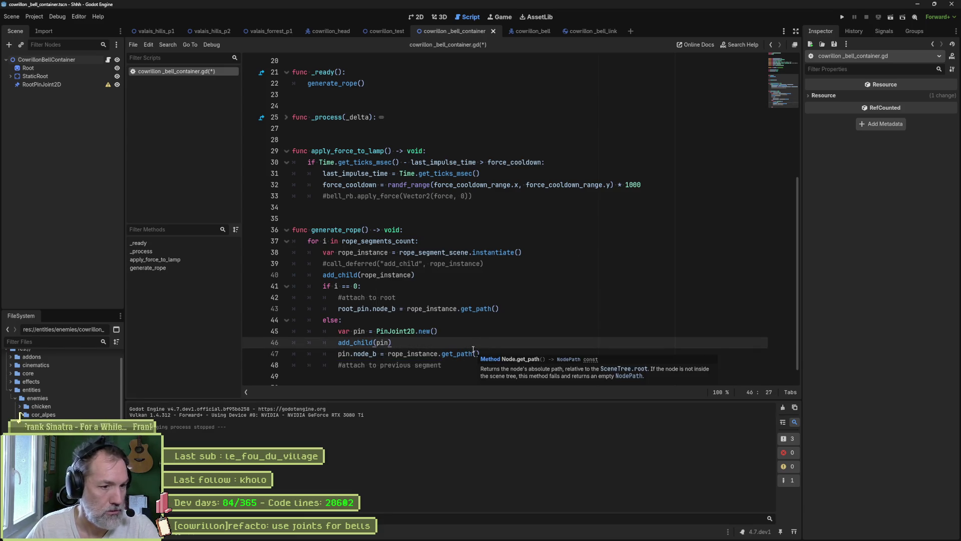
# Duplicate the node_b assignment and change the copy to pin.node_a = rope_instance.get_path().
pyautogui.tripleClick(473, 354)
pyautogui.hotkey('ctrl', 'c')
pyautogui.click(495, 341)
pyautogui.press('Return')
pyautogui.hotkey('ctrl', 'v')
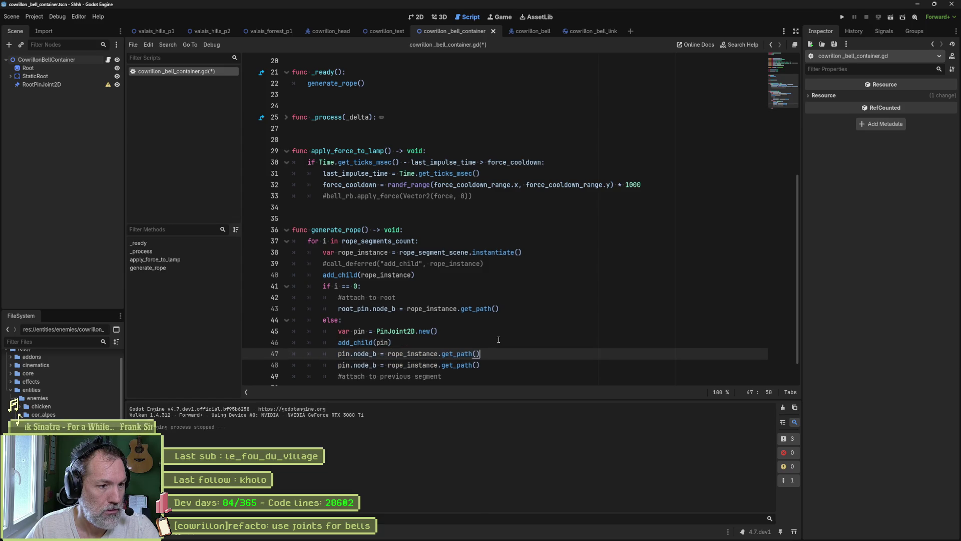
pyautogui.click(376, 353)
pyautogui.press('BackSpace')
pyautogui.write('a')
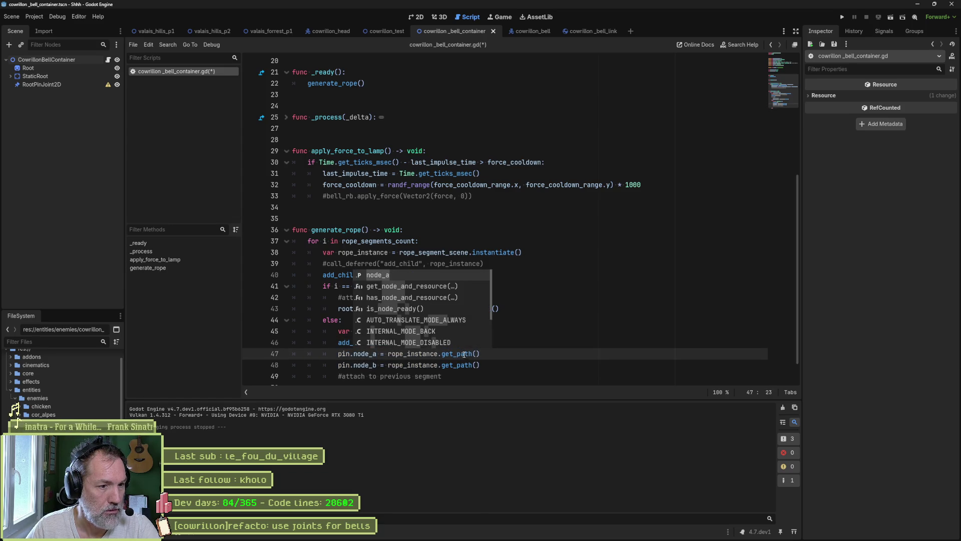
pyautogui.click(475, 365)
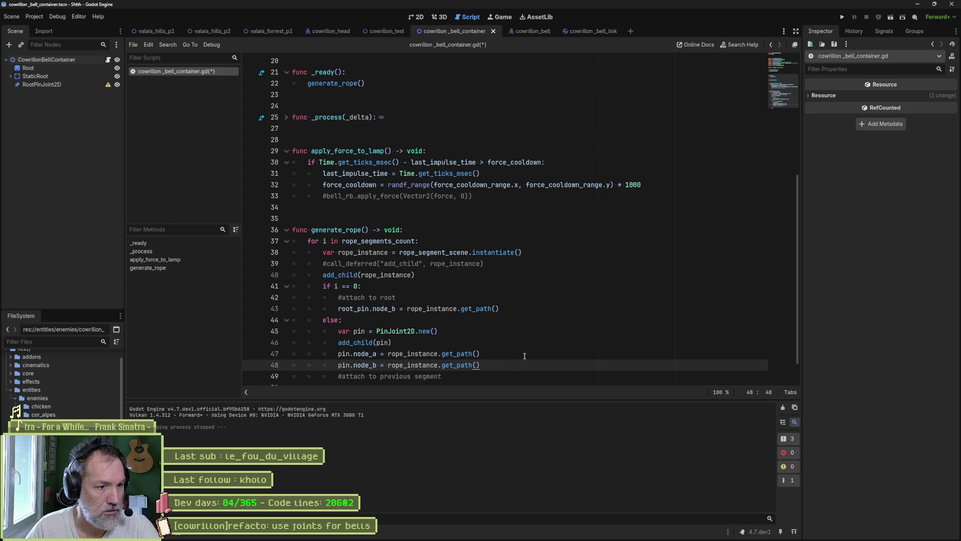
pyautogui.moveTo(408, 185)
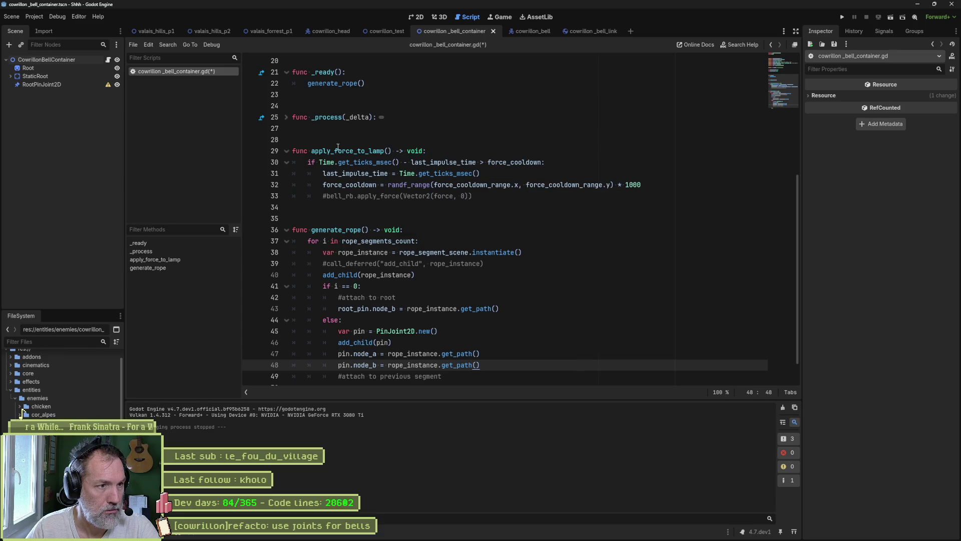
pyautogui.scroll(4, 340, 137)
pyautogui.click(408, 164)
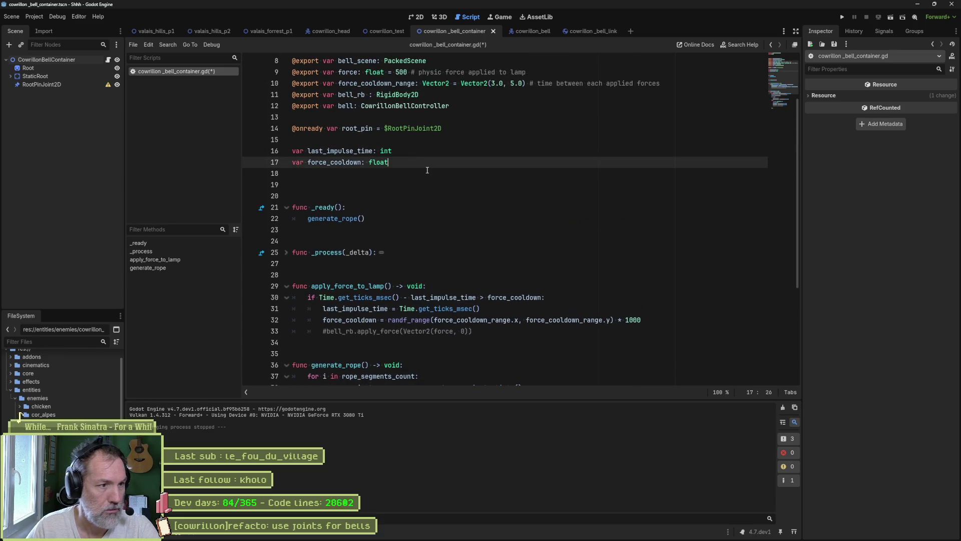
# Type 'var previous_rope_segment' on a new line after force_cooldown and select the name.
pyautogui.press('Return')
pyautogui.write('var previous_')
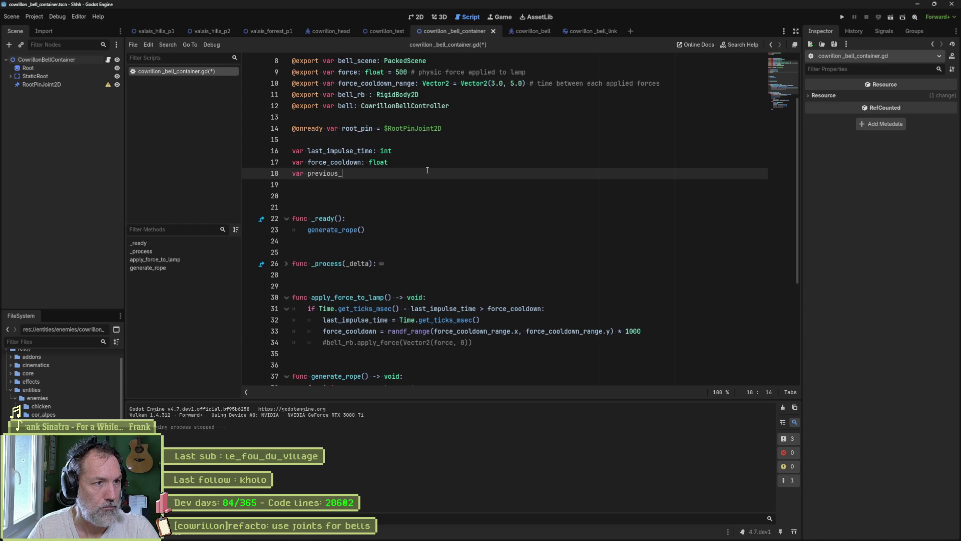
pyautogui.write('segment')
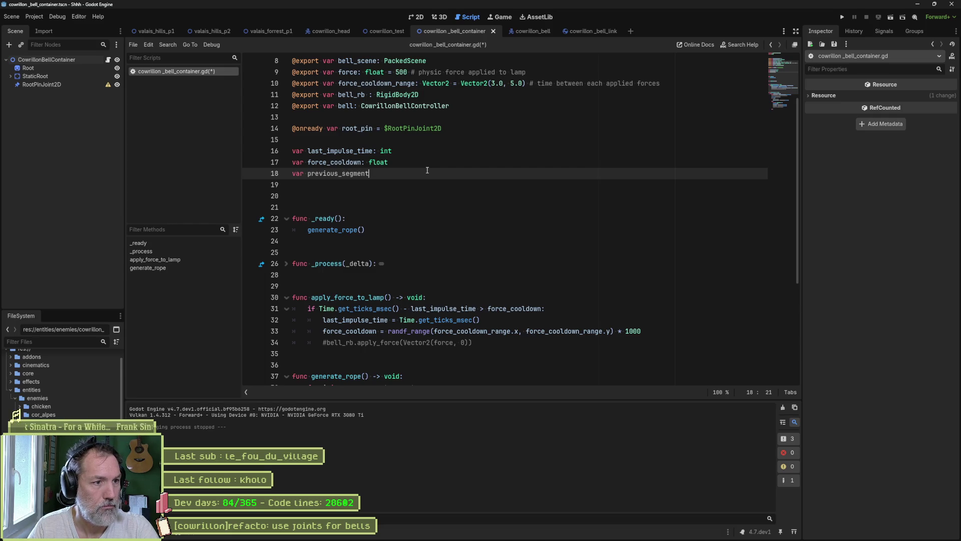
pyautogui.press('BackSpace')
pyautogui.press('BackSpace')
pyautogui.press('BackSpace')
pyautogui.write('rope')
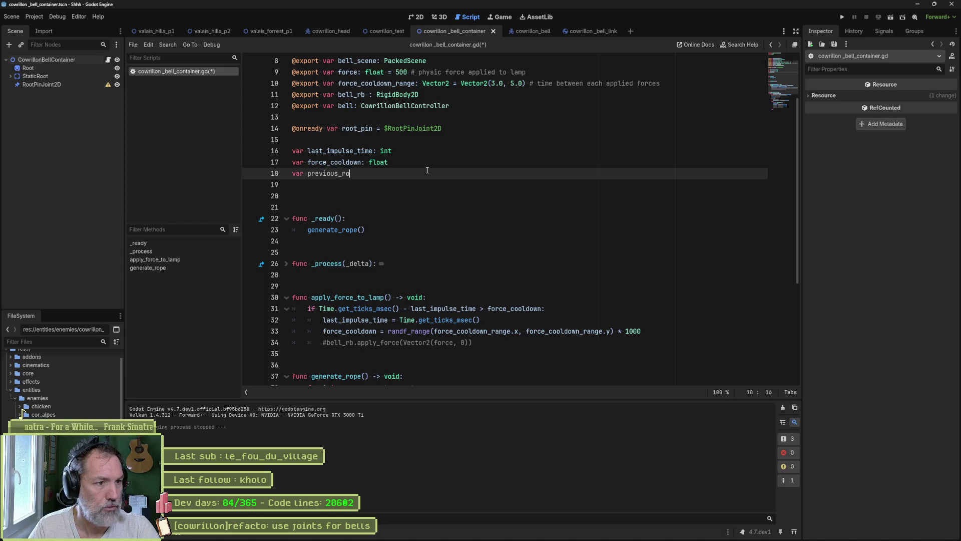
pyautogui.write('_segment')
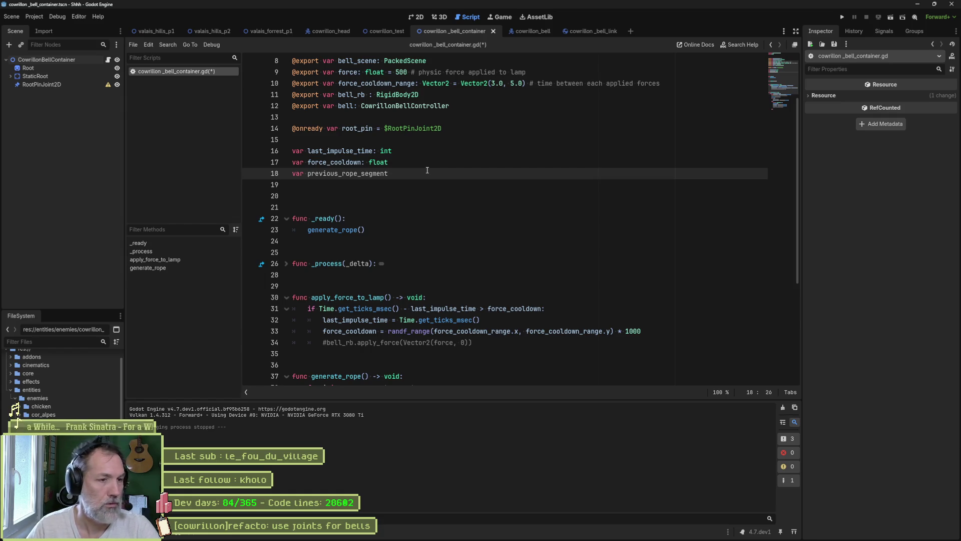
pyautogui.doubleClick(374, 174)
pyautogui.scroll(-4, 460, 257)
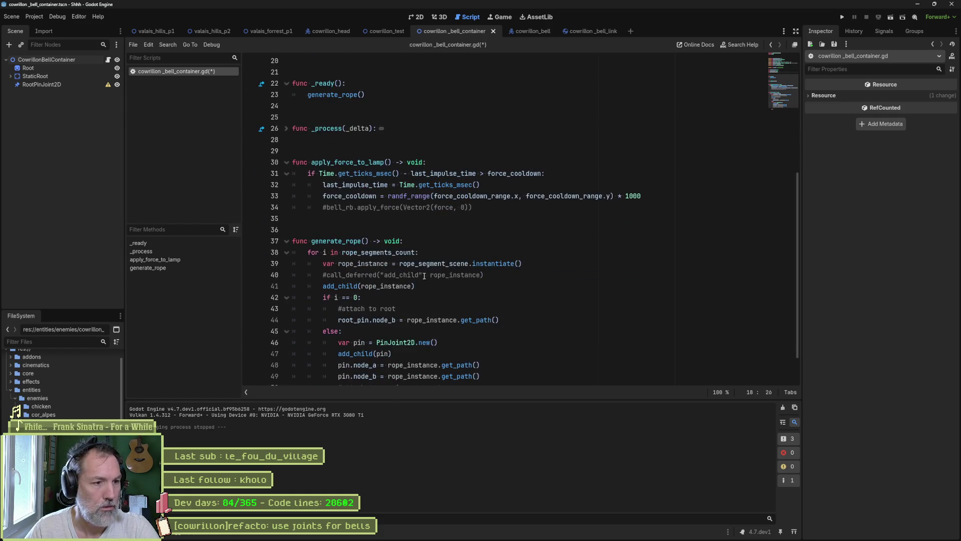
# Add 'previous_rope_segment = rope_instance' below the root pin assignment.
pyautogui.scroll(-1, 416, 295)
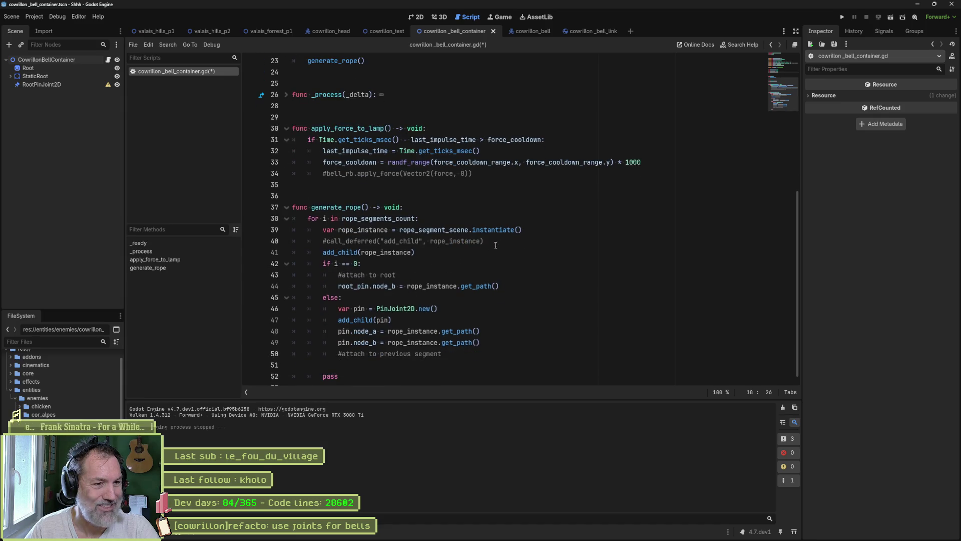
pyautogui.click(541, 229)
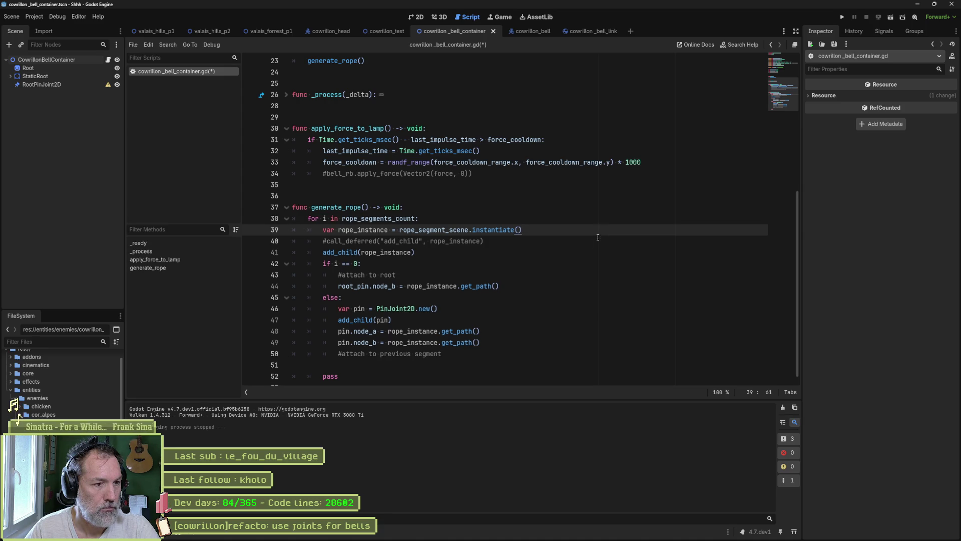
pyautogui.click(523, 287)
pyautogui.press('Return')
pyautogui.write('previous_rope_segment = rop')
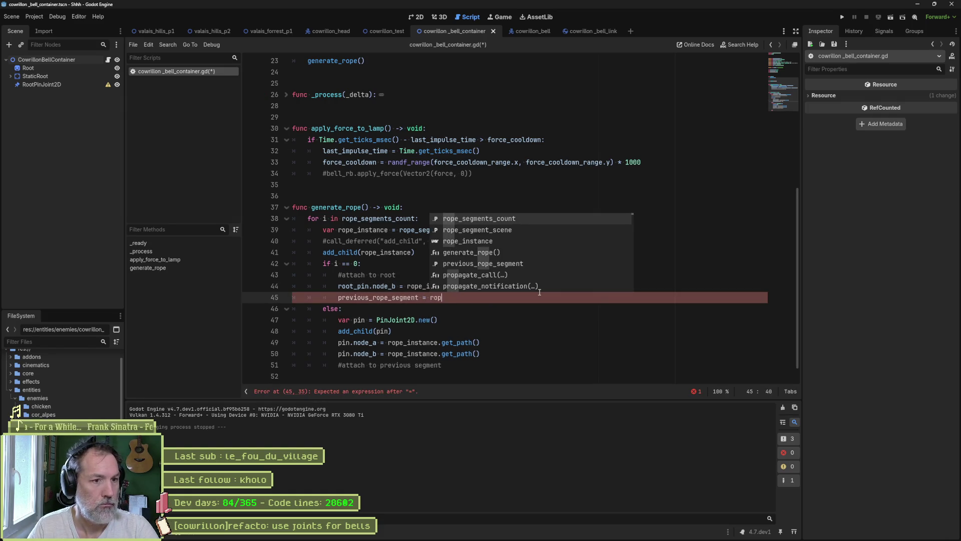
pyautogui.press('Down')
pyautogui.press('Down')
pyautogui.press('Return')
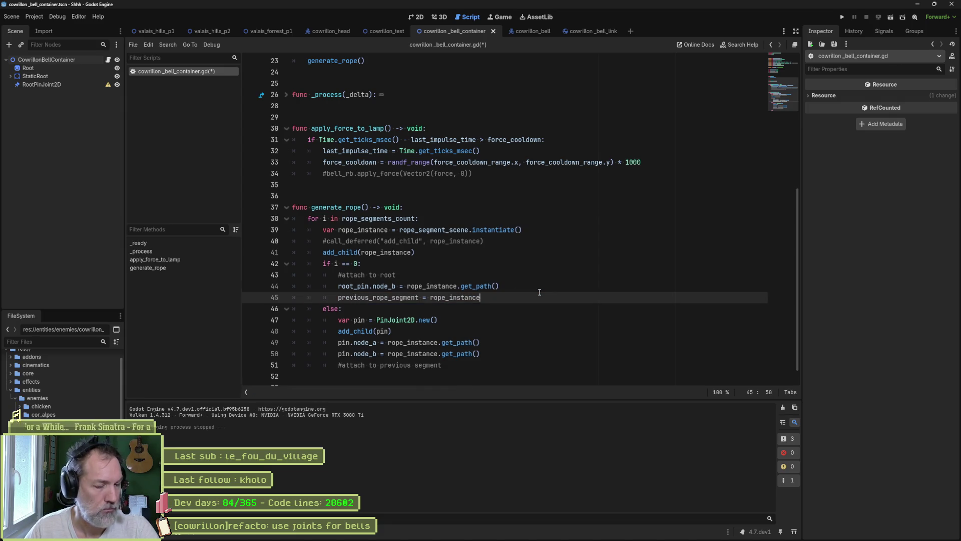
# Replace rope_instance with previous_rope_segment in the node_a line.
pyautogui.doubleClick(405, 298)
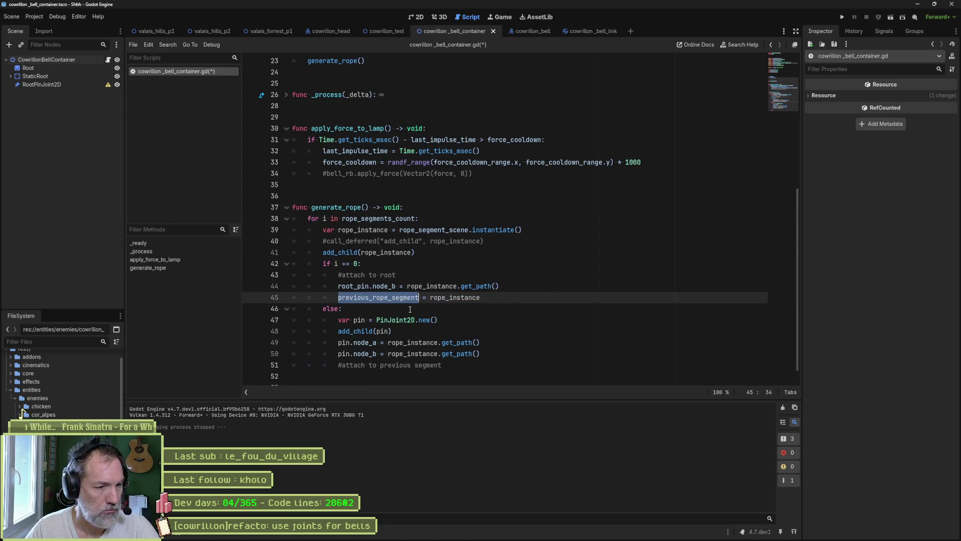
pyautogui.click(413, 344)
pyautogui.doubleClick(413, 343)
pyautogui.hotkey('ctrl', 'v')
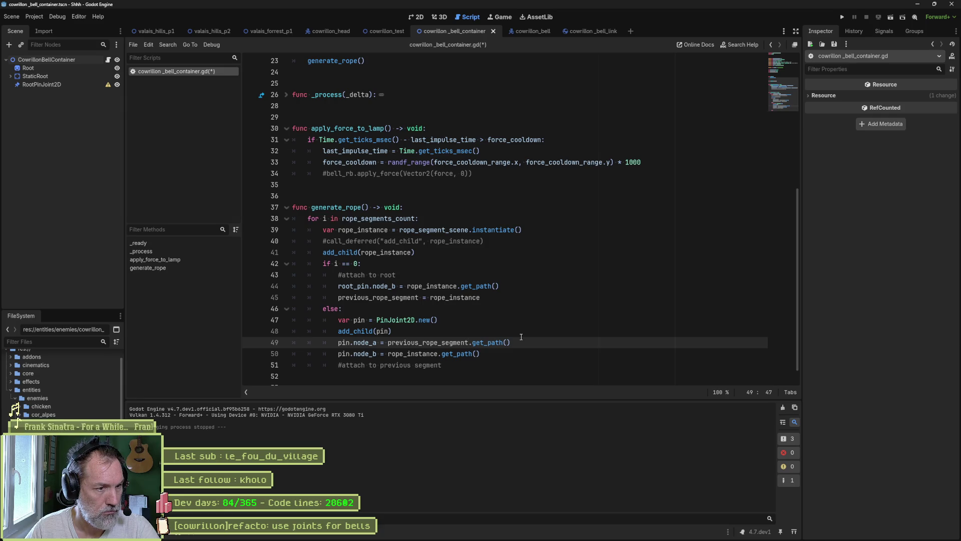
# End the else branch with 'previous_rope_segment = rope_instance' and run the scene.
pyautogui.click(486, 355)
pyautogui.press('Return')
pyautogui.write('previous_rope_segment =')
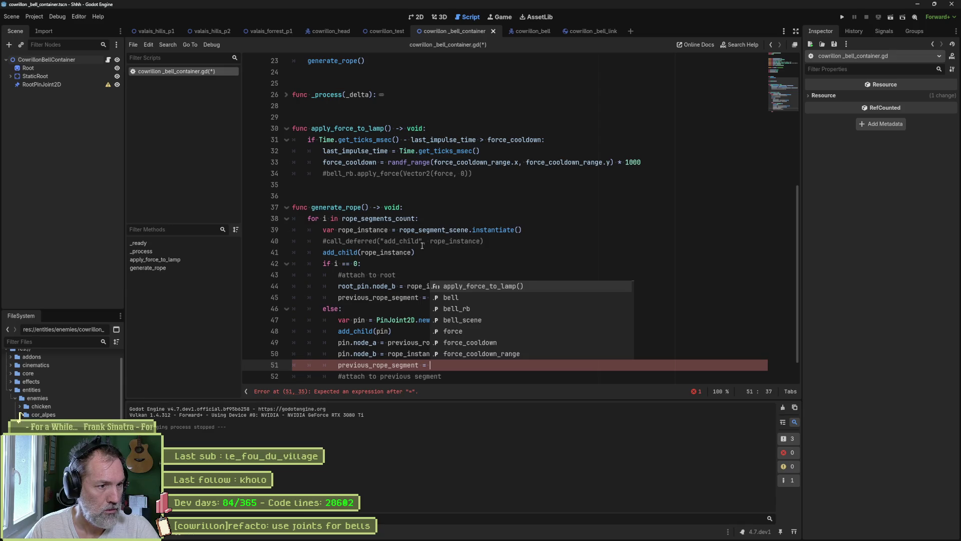
pyautogui.doubleClick(364, 230)
pyautogui.hotkey('ctrl', 'c')
pyautogui.click(462, 365)
pyautogui.hotkey('ctrl', 'v')
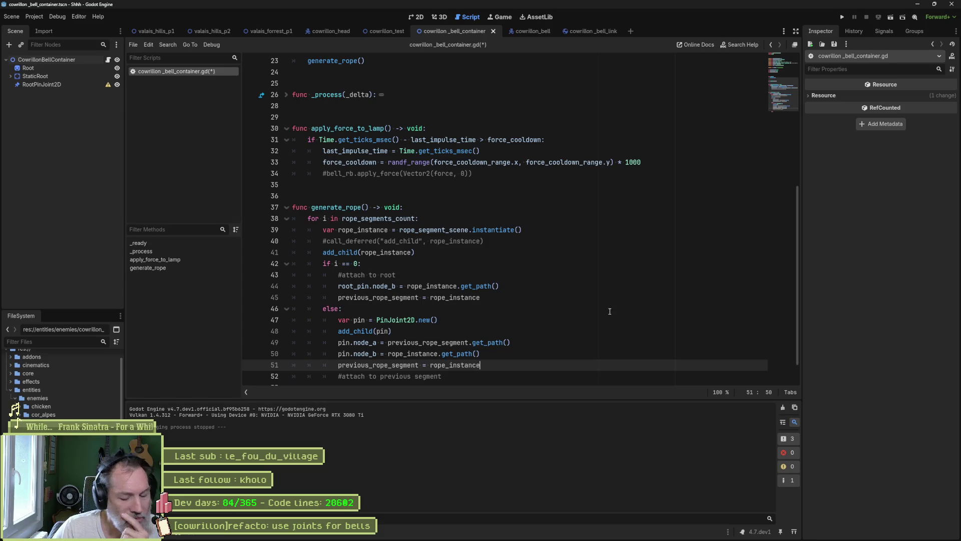
pyautogui.press('F6')
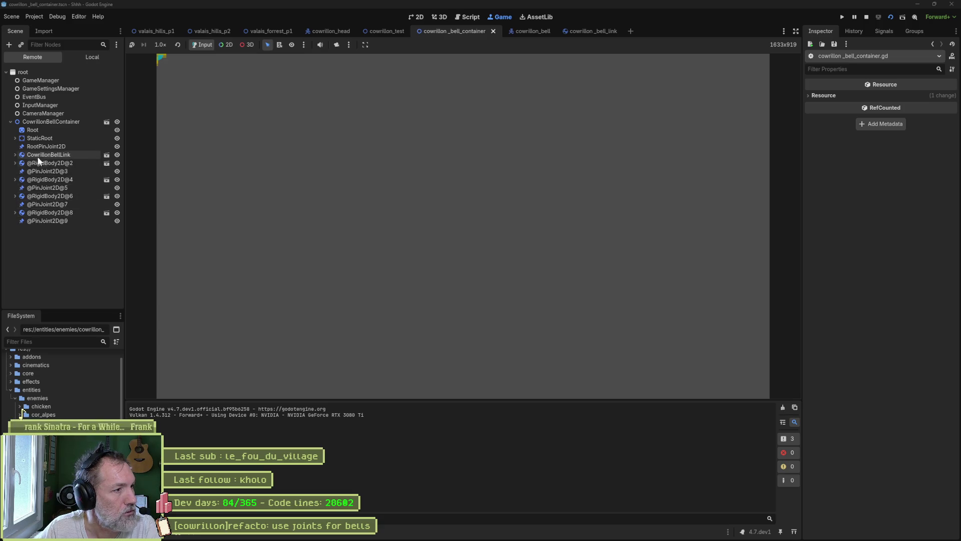
pyautogui.click(40, 171)
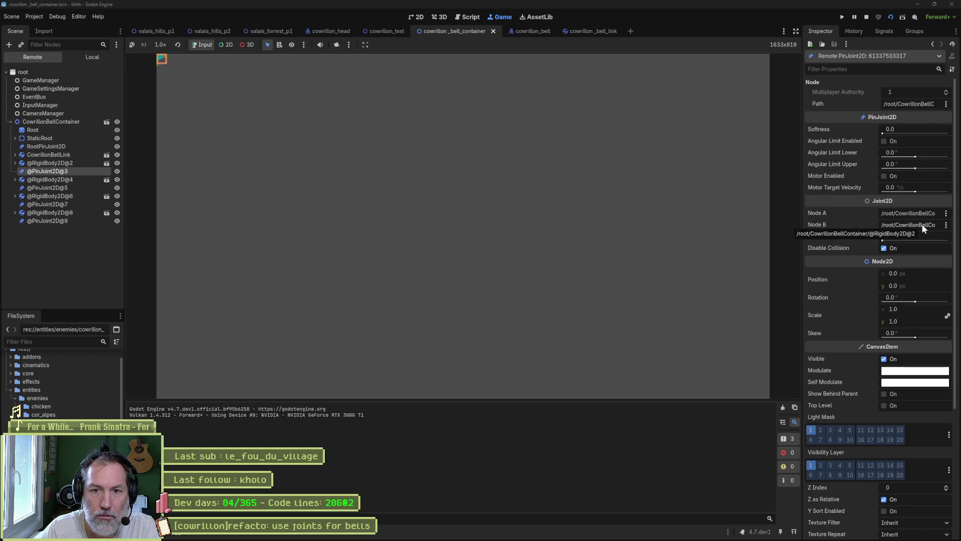
pyautogui.click(49, 187)
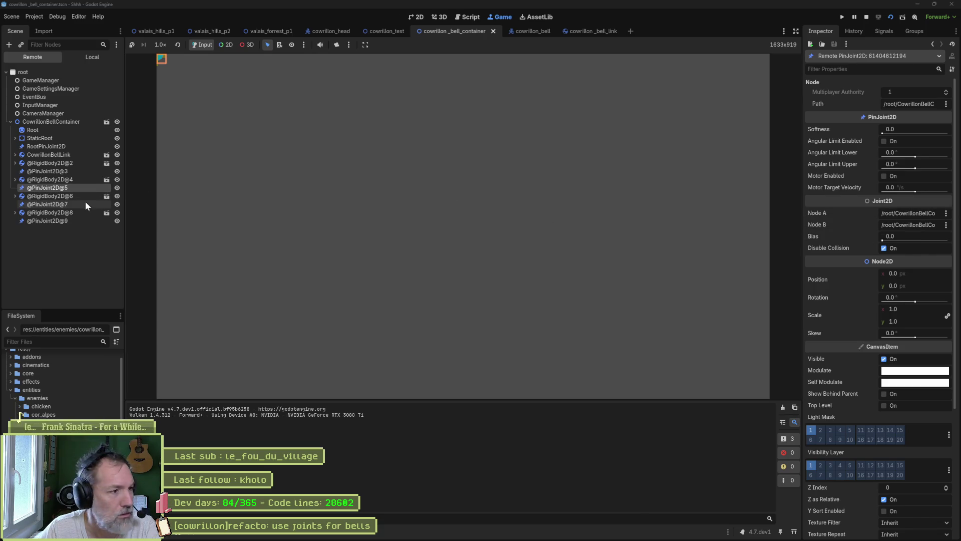
pyautogui.click(66, 205)
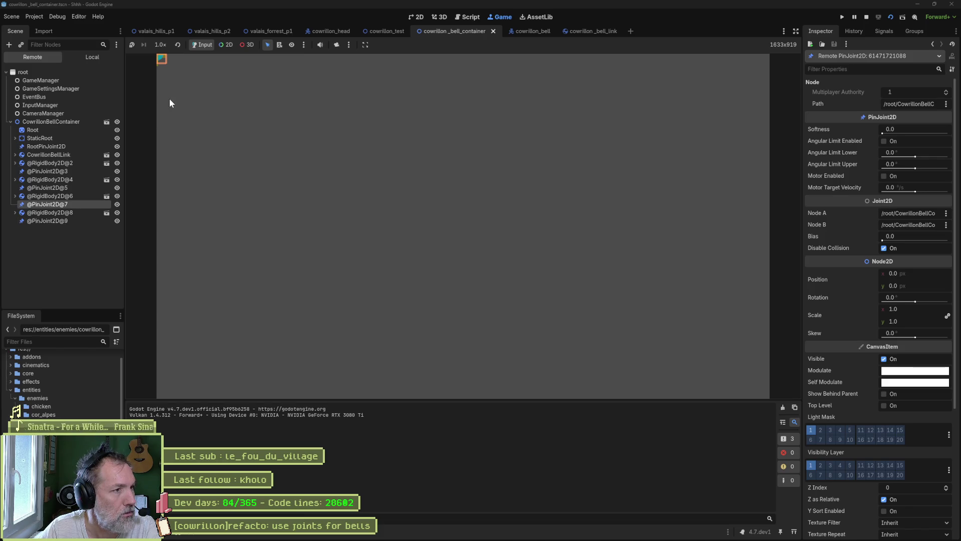
pyautogui.click(38, 122)
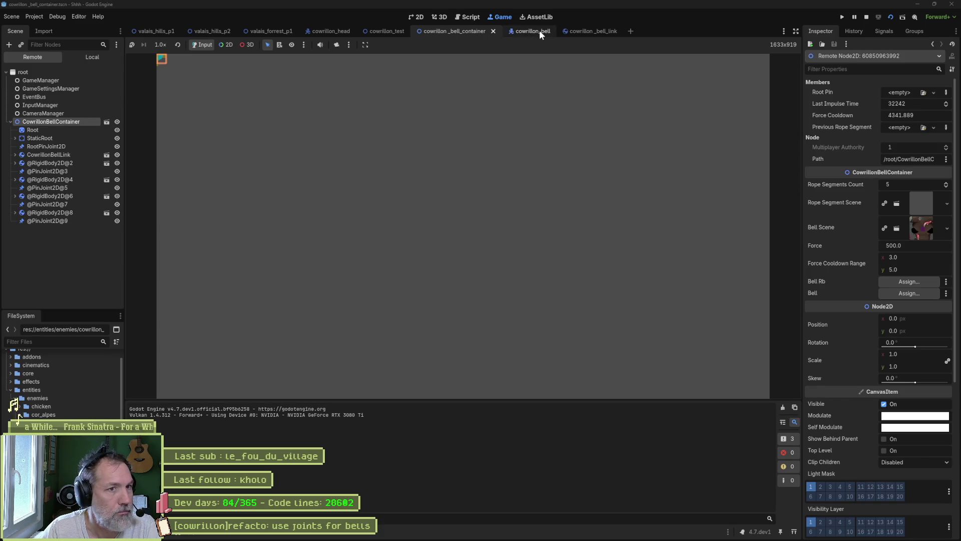
pyautogui.click(866, 18)
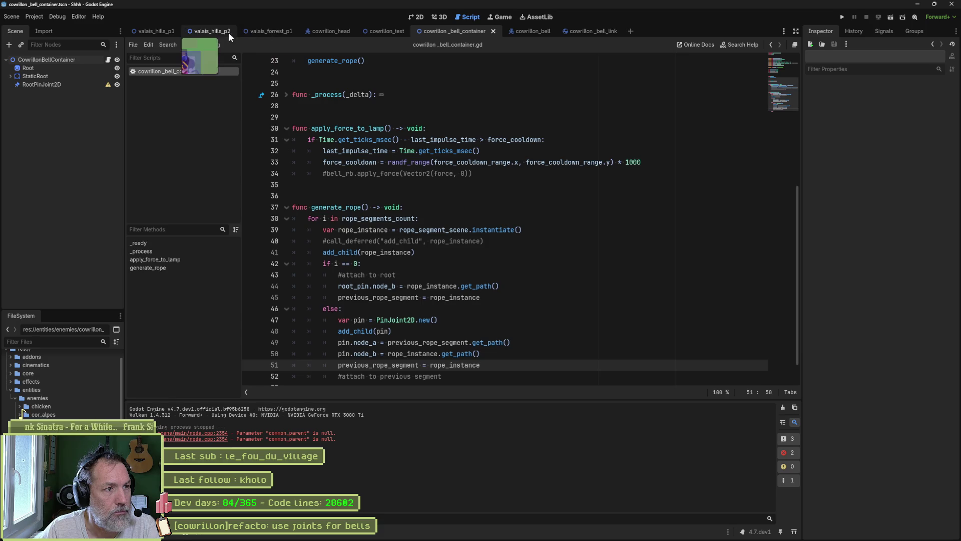
# Instance cowrillon_bell_container into valais_hills_p1 near the trees, then save and run the game.
pyautogui.click(152, 31)
pyautogui.click(416, 17)
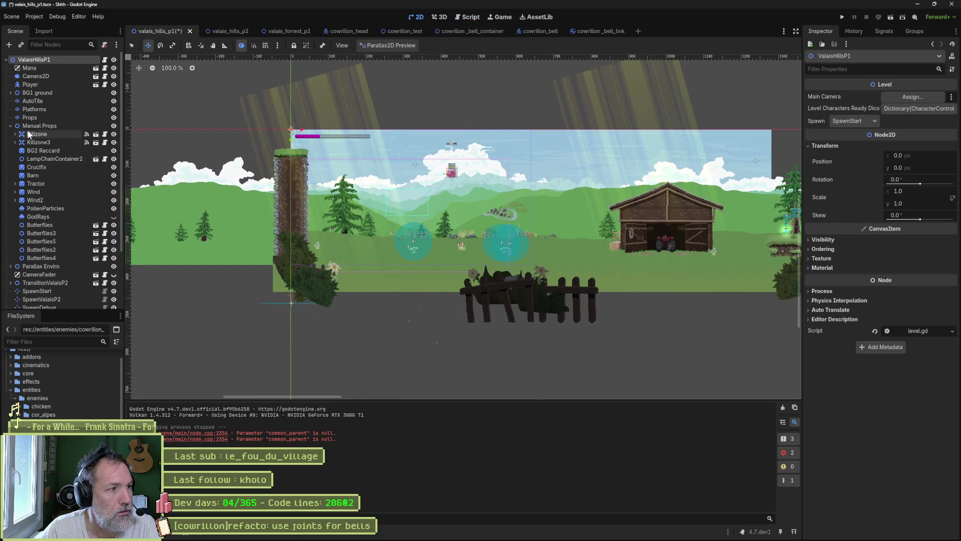
pyautogui.click(11, 126)
pyautogui.click(61, 270)
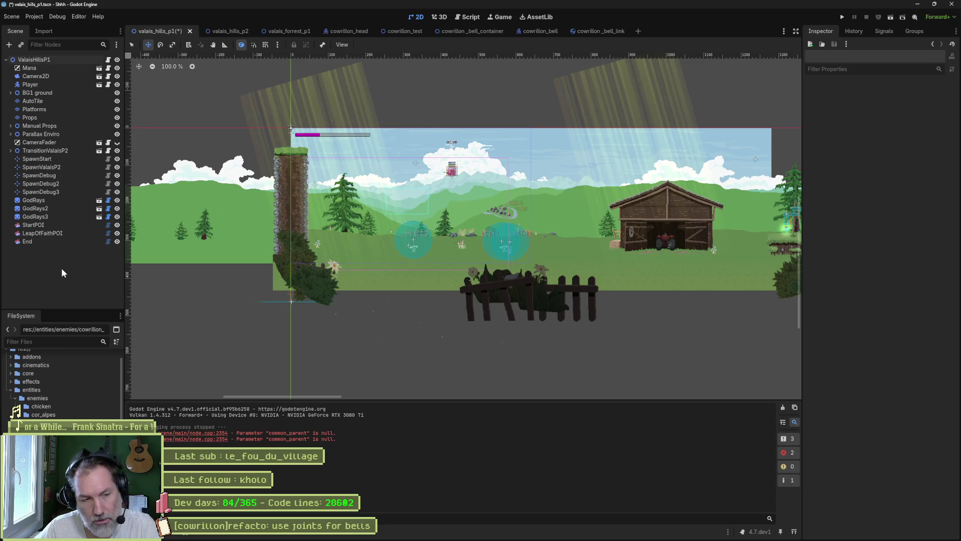
pyautogui.hotkey('ctrl', 'shift', 'o')
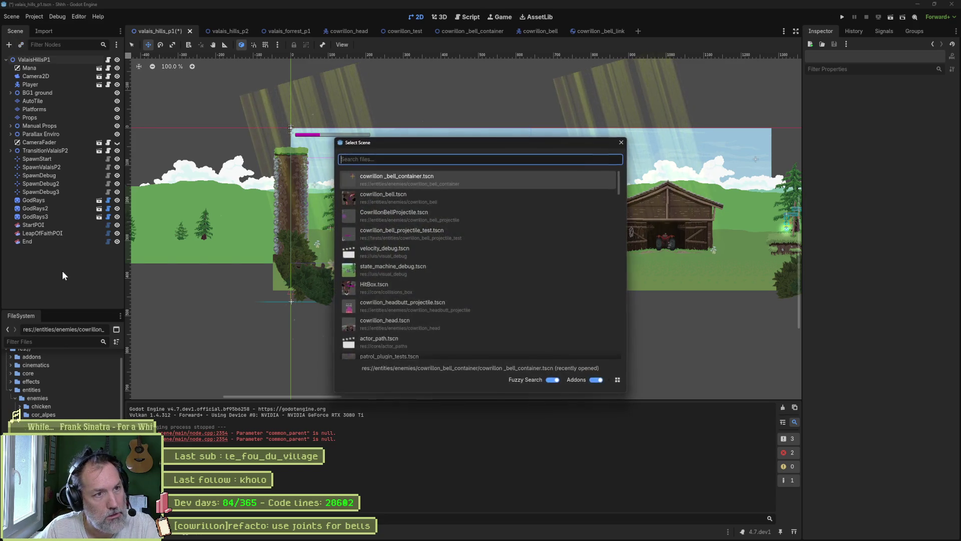
pyautogui.press('Return')
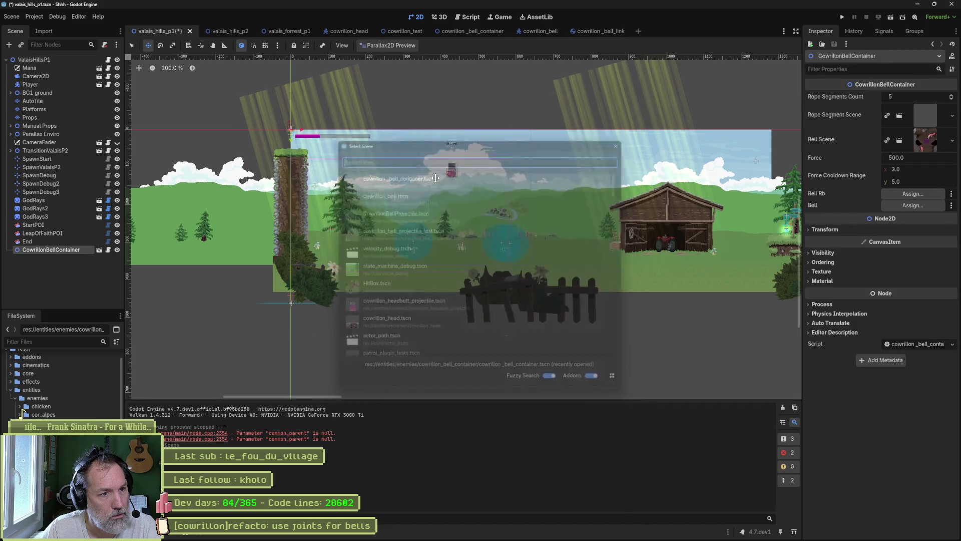
pyautogui.moveTo(353, 166)
pyautogui.mouseDown()
pyautogui.moveTo(429, 294)
pyautogui.moveTo(443, 282)
pyautogui.mouseUp()
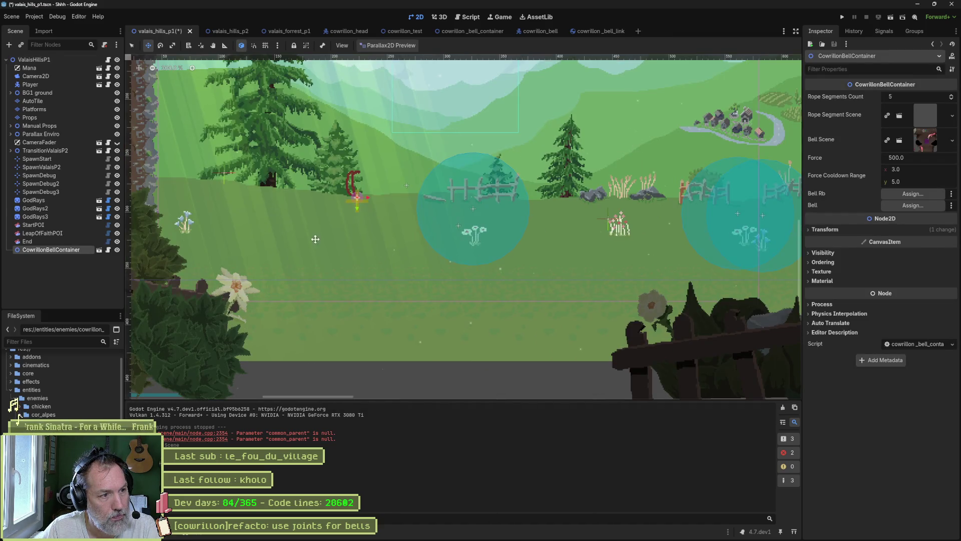
pyautogui.click(35, 60)
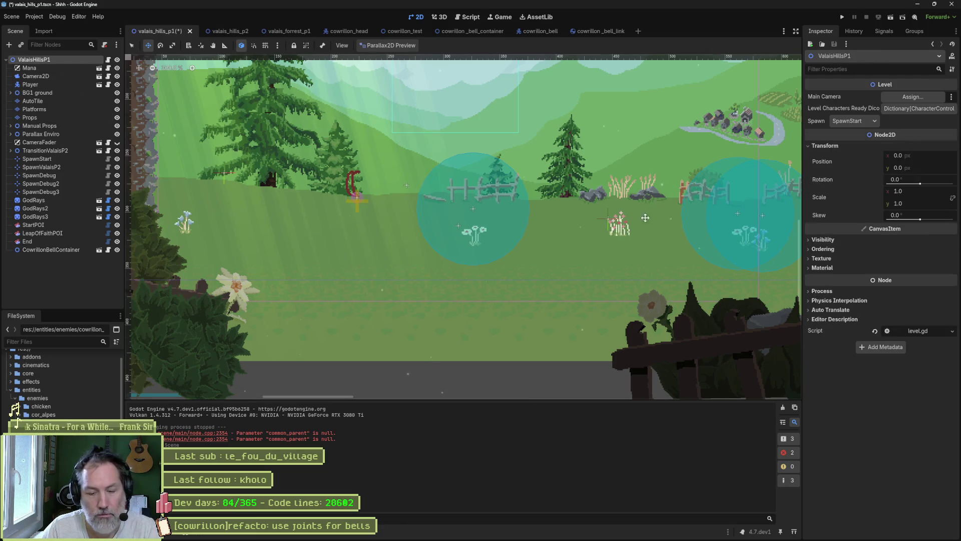
pyautogui.press('F5')
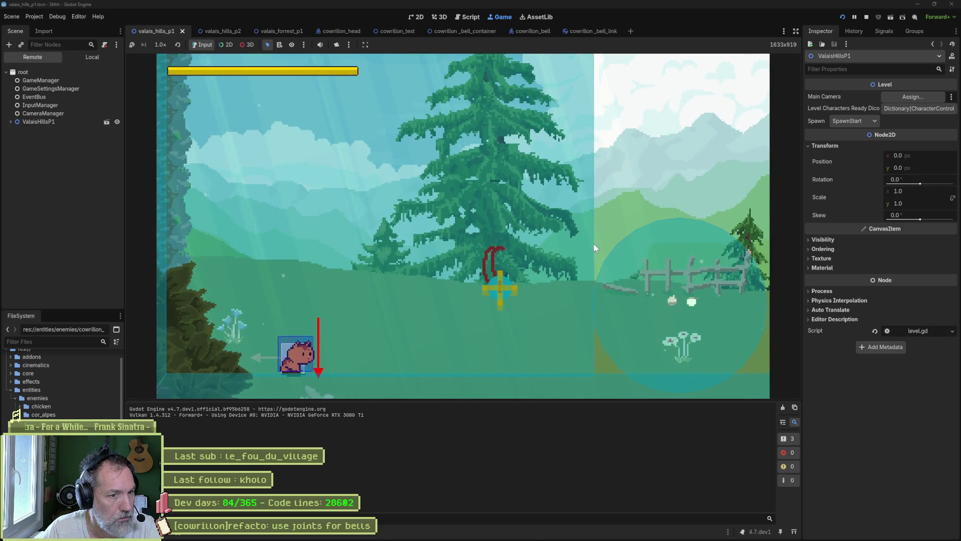
# Select the live CowrillonBellContainer under ValaisHillsP1, nudge its Position x, then stop the game.
pyautogui.click(10, 122)
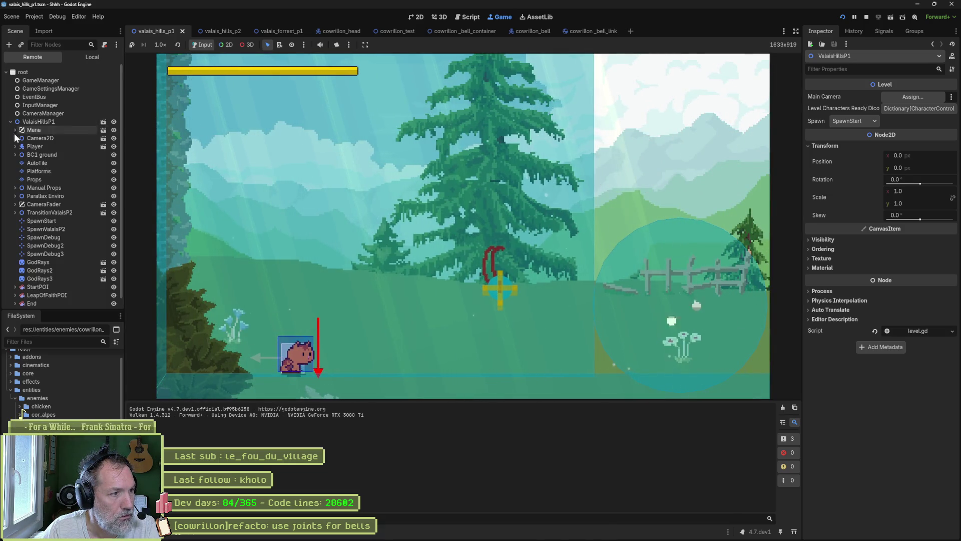
pyautogui.click(50, 300)
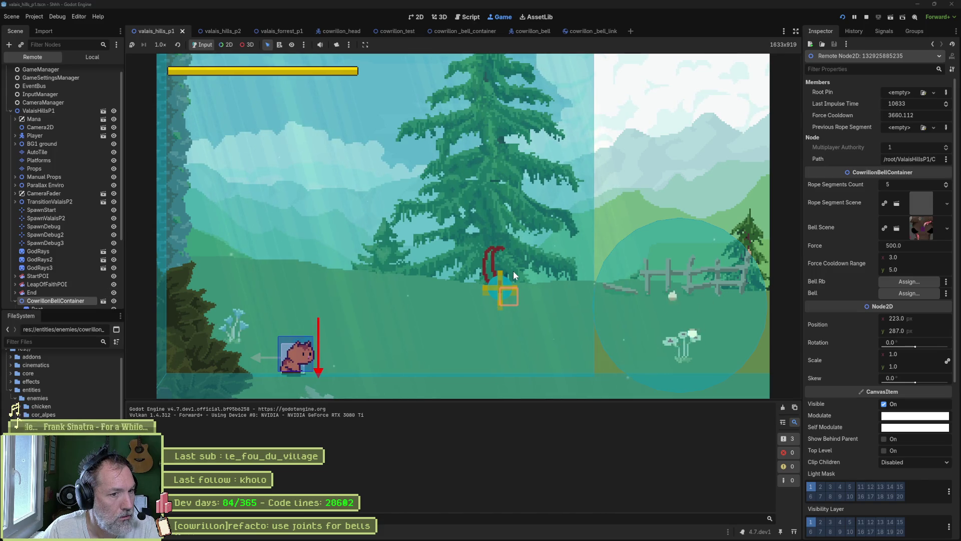
pyautogui.moveTo(928, 317); pyautogui.dragTo(928, 316)
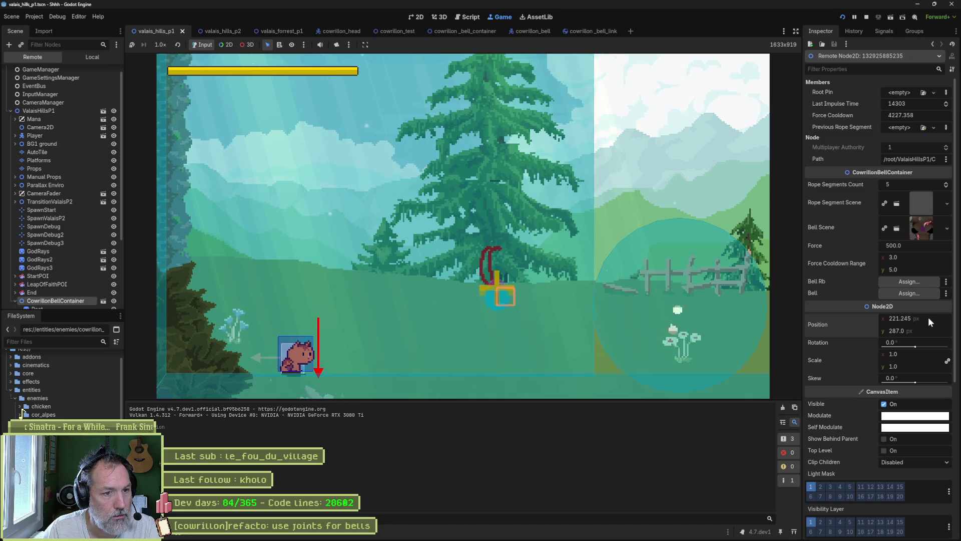
pyautogui.press('F8')
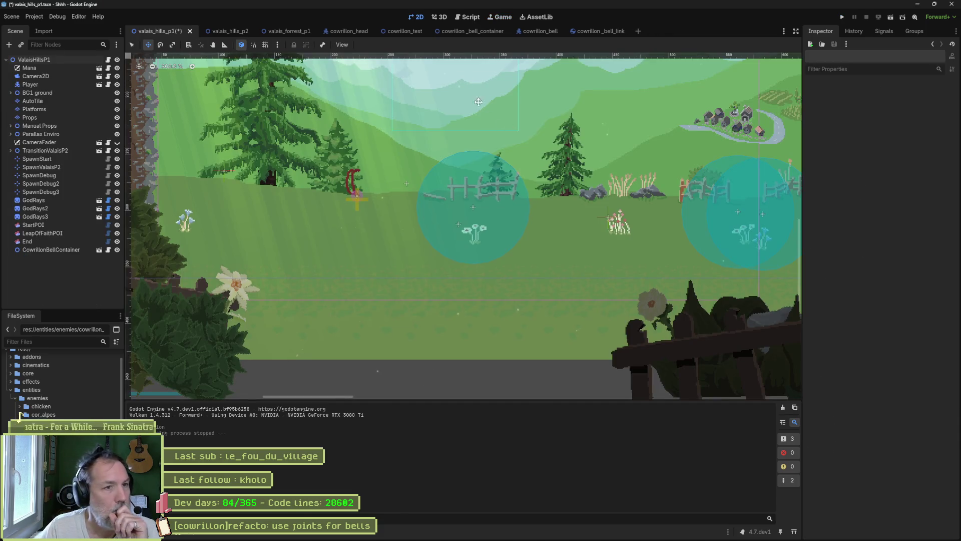
# In the bell container script, delete the leftover comment, pass and commented call_deferred lines, then save.
pyautogui.click(468, 19)
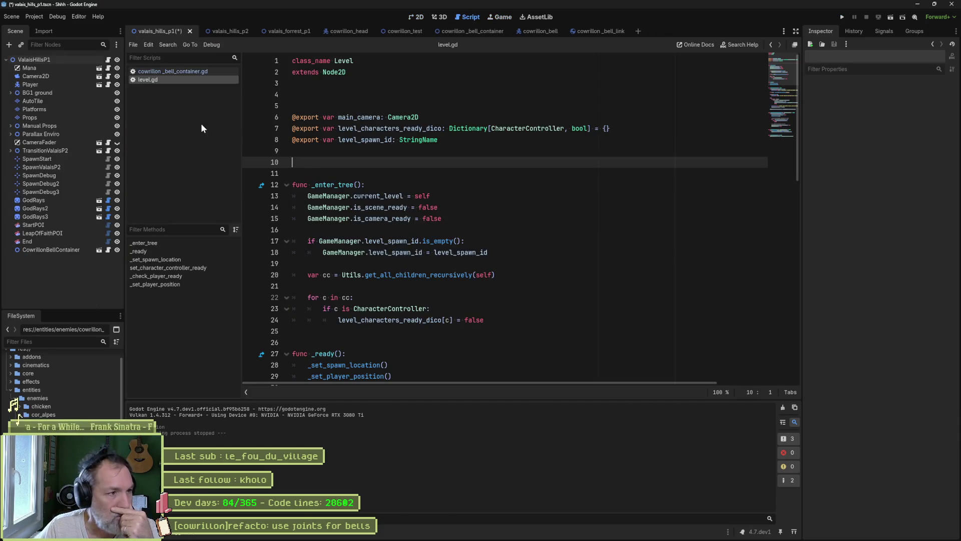
pyautogui.click(176, 71)
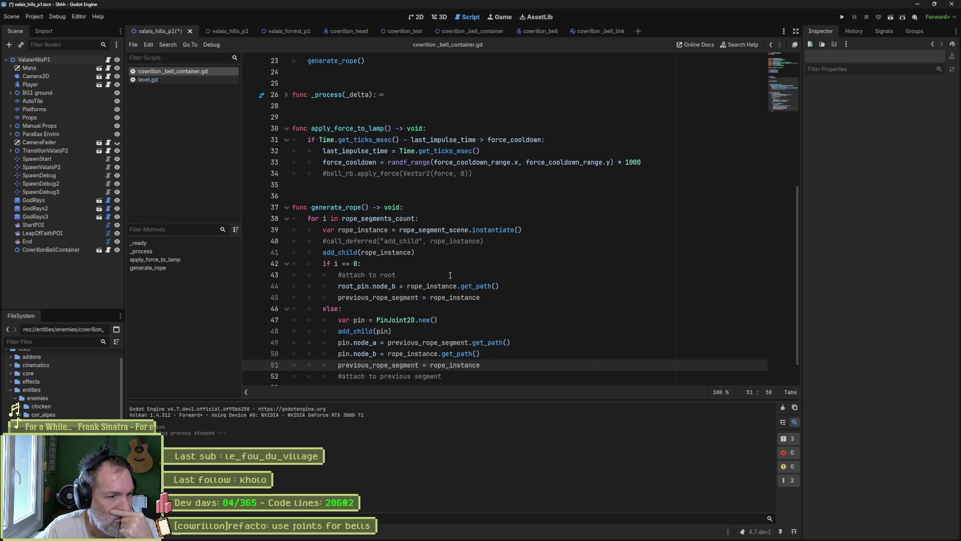
pyautogui.scroll(-1, 450, 275)
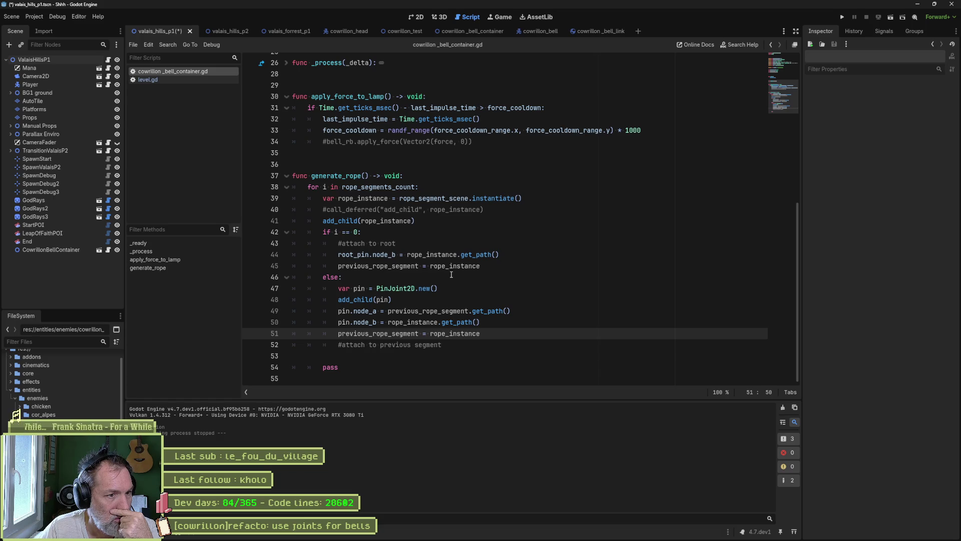
pyautogui.moveTo(457, 368); pyautogui.dragTo(496, 337)
pyautogui.press('BackSpace')
pyautogui.press('Up')
pyautogui.press('Up')
pyautogui.press('Up')
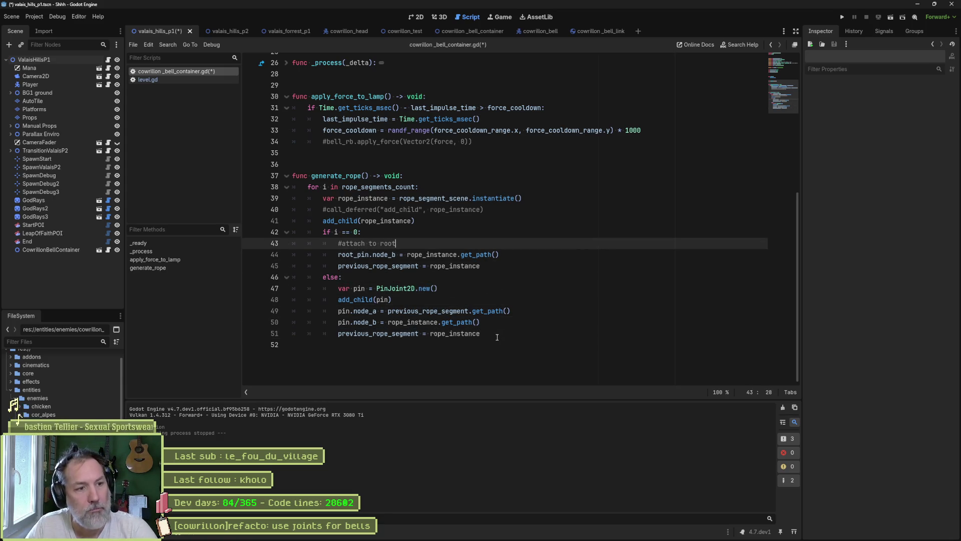
pyautogui.press('Up')
pyautogui.press('Up')
pyautogui.press('Up')
pyautogui.hotkey('ctrl', 'shift', 'k')
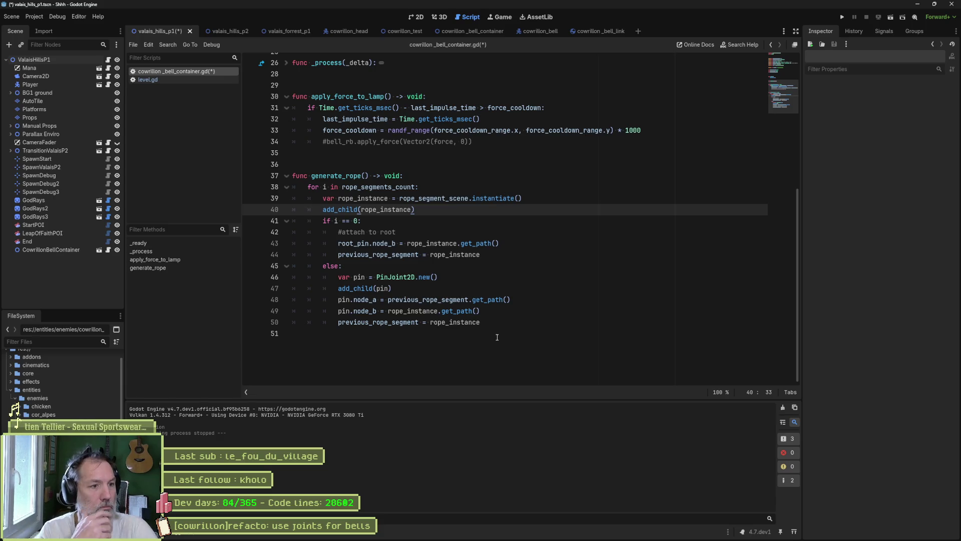
pyautogui.press('Return')
pyautogui.hotkey('ctrl', 's')
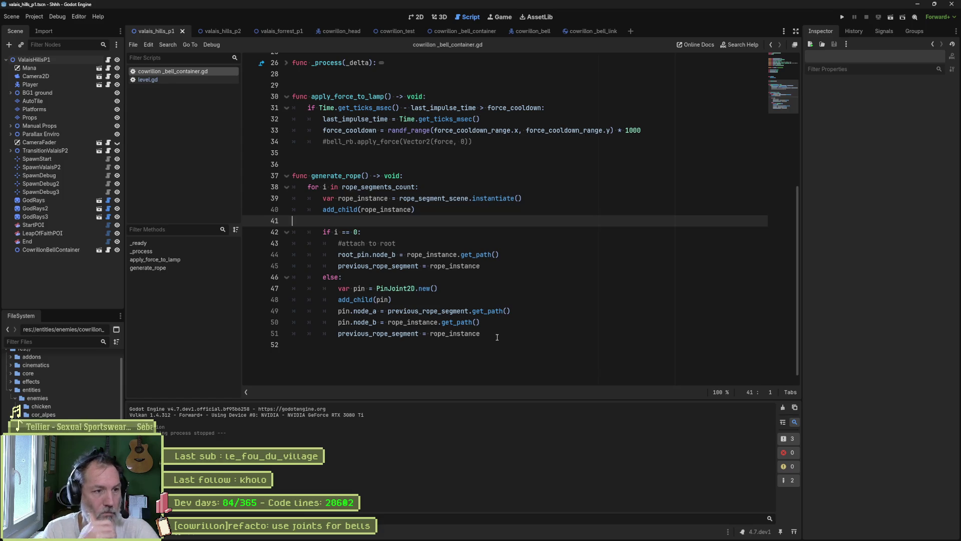
# Move the previous_rope_segment = rope_instance assignment out of the if/else to the loop end, then test-run the scene.
pyautogui.click(505, 334)
pyautogui.hotkey('shift', 'Tab')
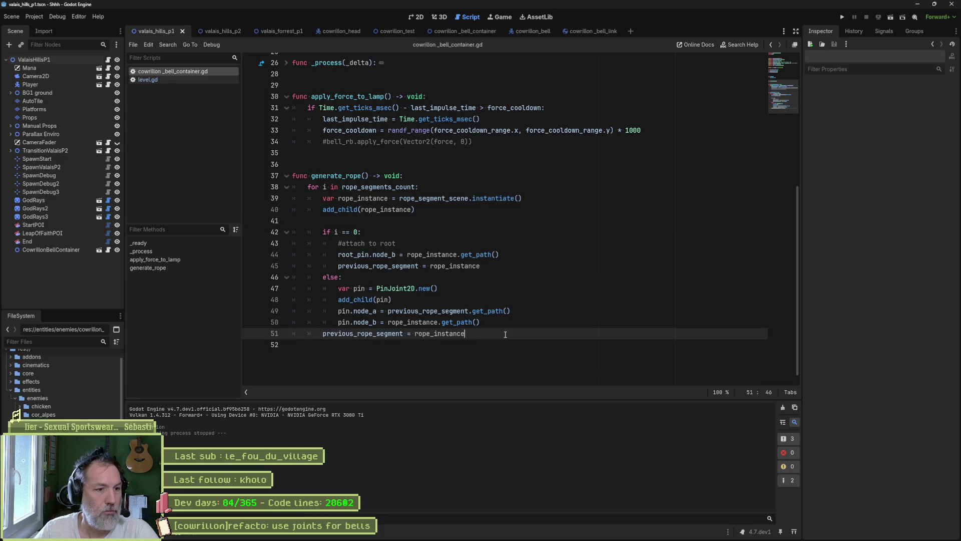
pyautogui.press('Up')
pyautogui.press('Up')
pyautogui.press('Up')
pyautogui.press('Up')
pyautogui.press('Up')
pyautogui.press('Up')
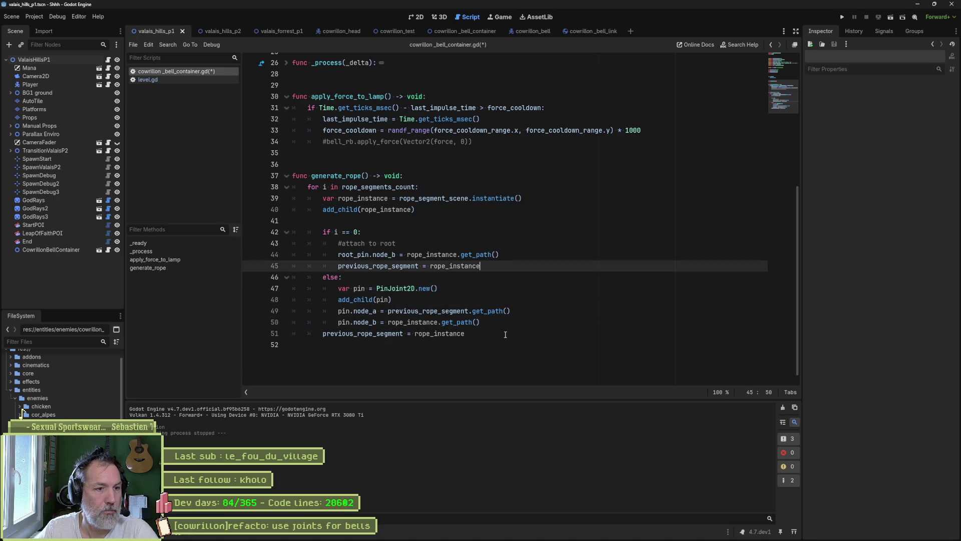
pyautogui.hotkey('ctrl', 'shift', 'k')
pyautogui.press('Down')
pyautogui.press('Down')
pyautogui.press('Down')
pyautogui.press('Down')
pyautogui.press('Down')
pyautogui.press('End')
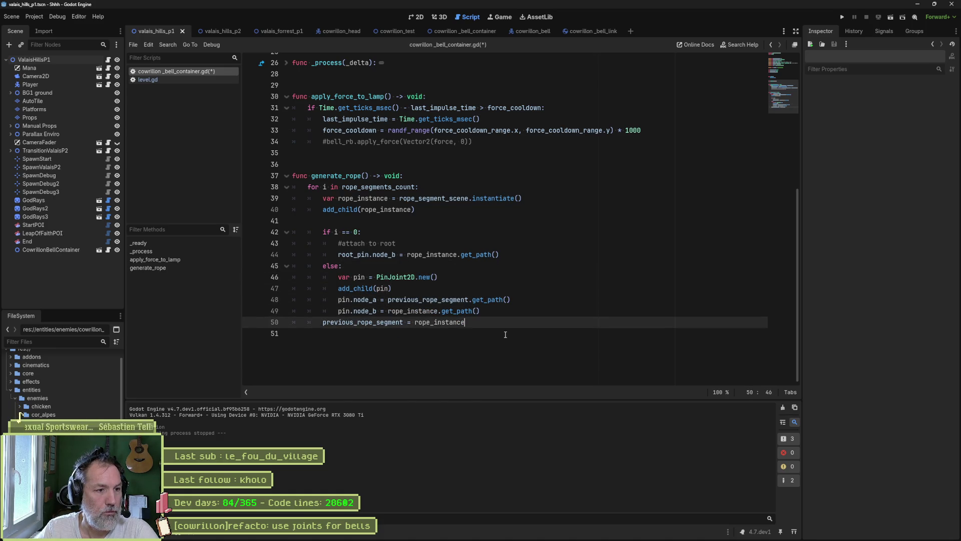
pyautogui.press('Home')
pyautogui.press('Return')
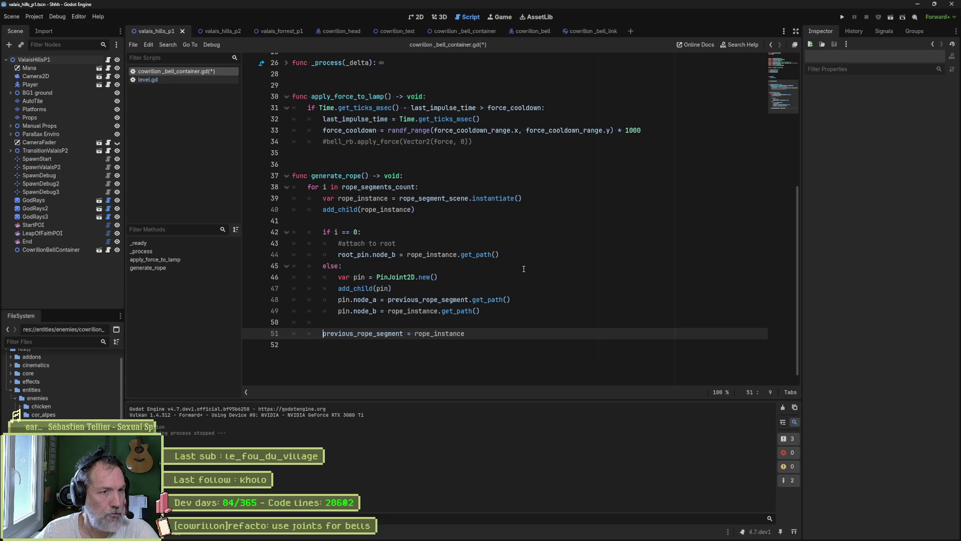
pyautogui.press('F6')
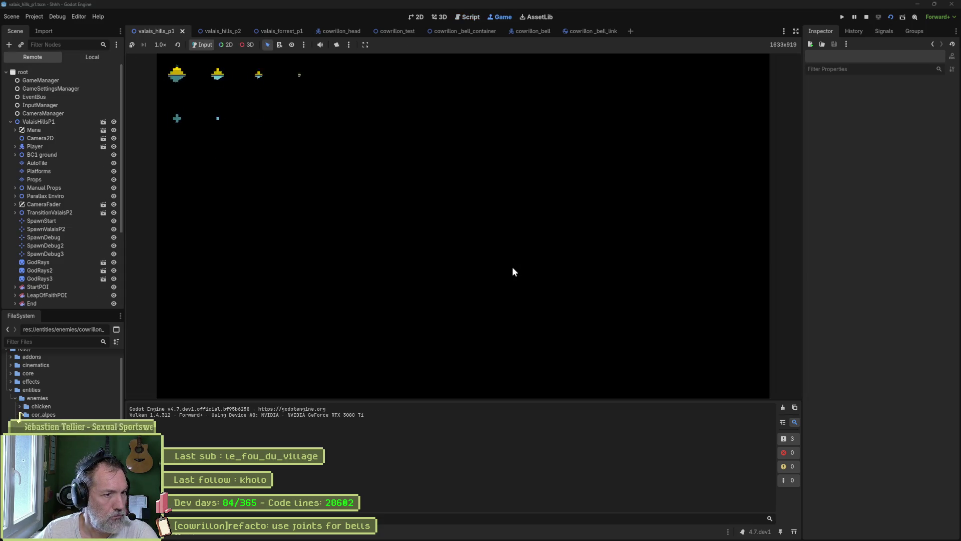
pyautogui.press('F8')
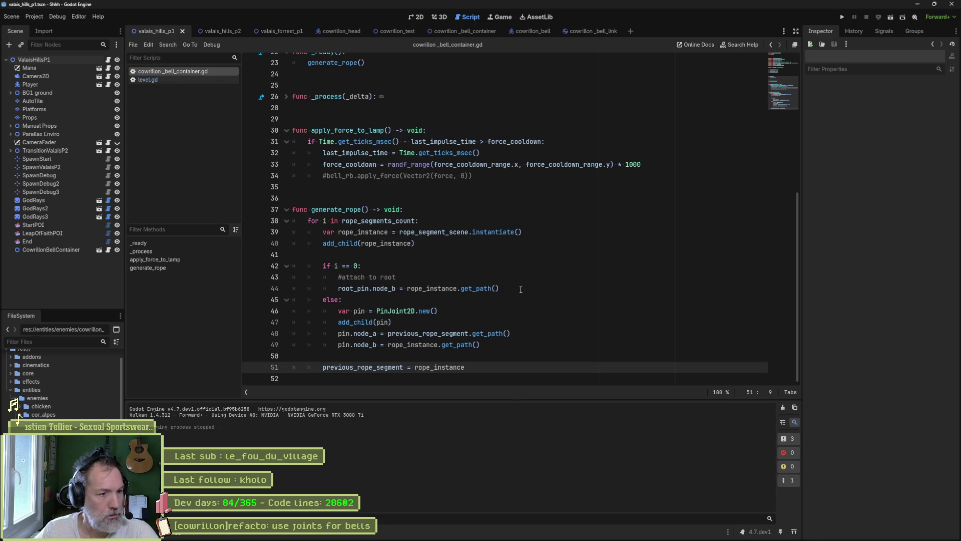
# Move the #attach to root comment above the if i == 0 check, unindent it, and save.
pyautogui.click(518, 292)
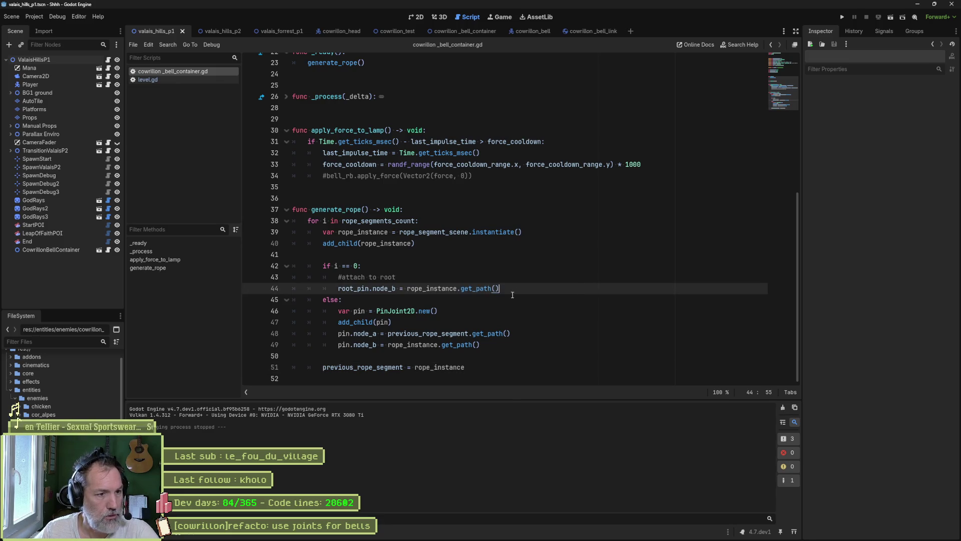
pyautogui.click(505, 295)
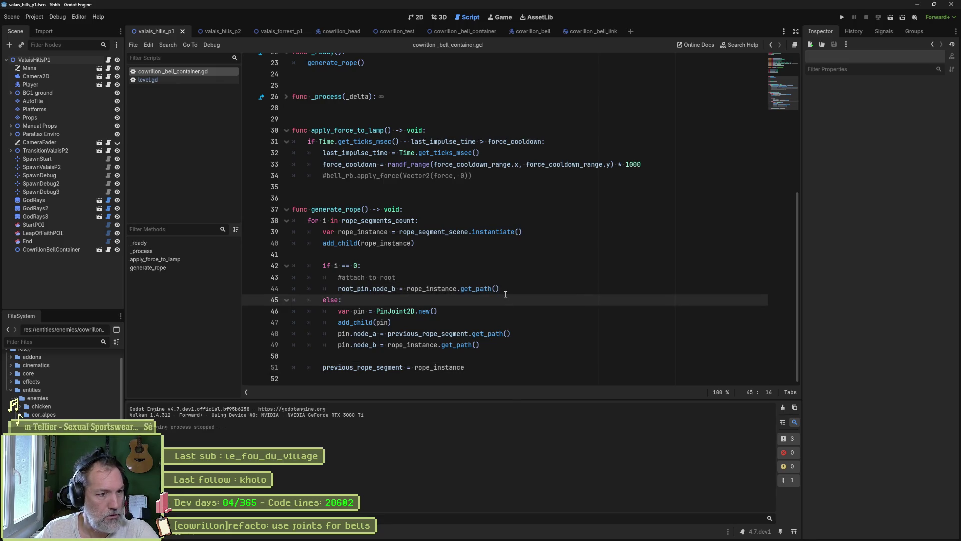
pyautogui.click(409, 278)
pyautogui.hotkey('alt', 'Up')
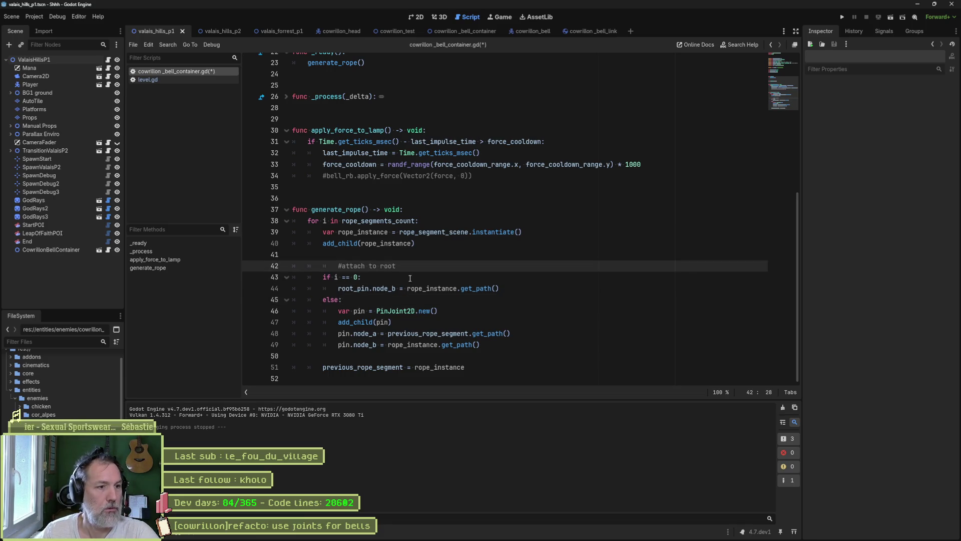
pyautogui.hotkey('shift', 'Tab')
pyautogui.click(409, 278)
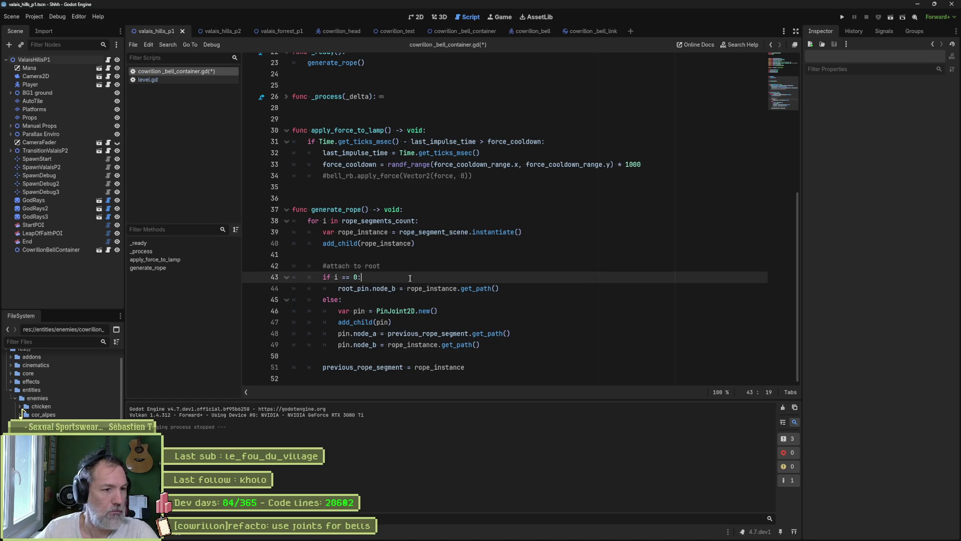
pyautogui.hotkey('ctrl', 's')
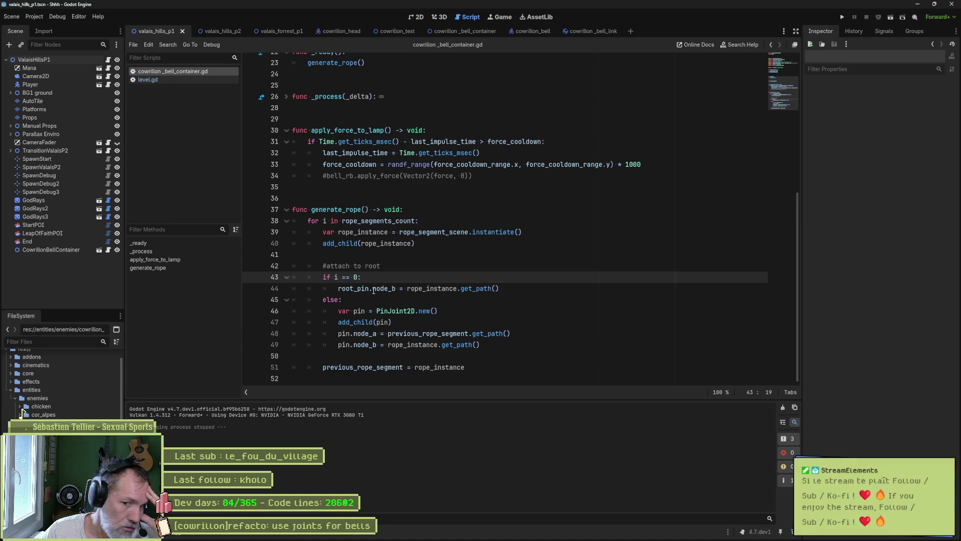
# Insert an indented blank line before the previous_rope_segment assignment.
pyautogui.doubleClick(386, 243)
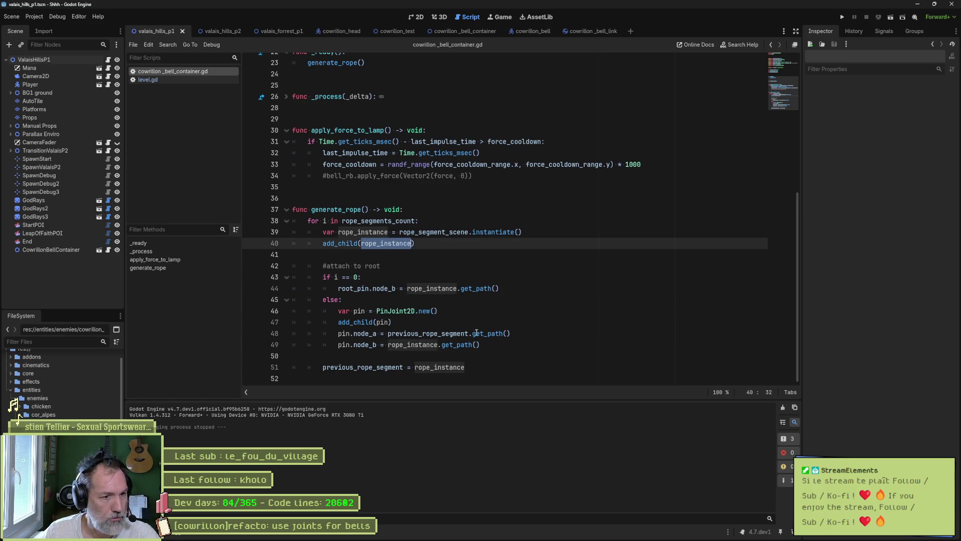
pyautogui.click(485, 353)
pyautogui.press('Tab')
pyautogui.press('Tab')
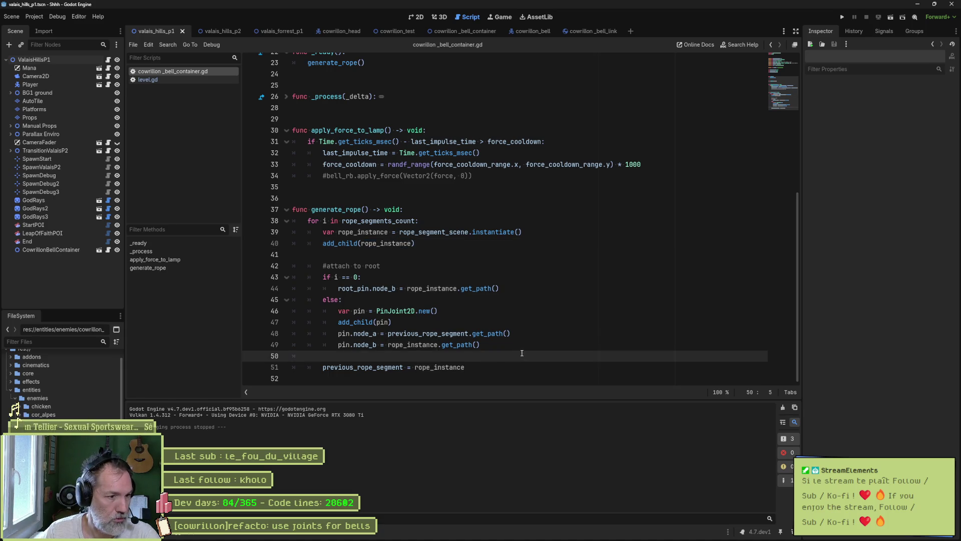
pyautogui.press('Return')
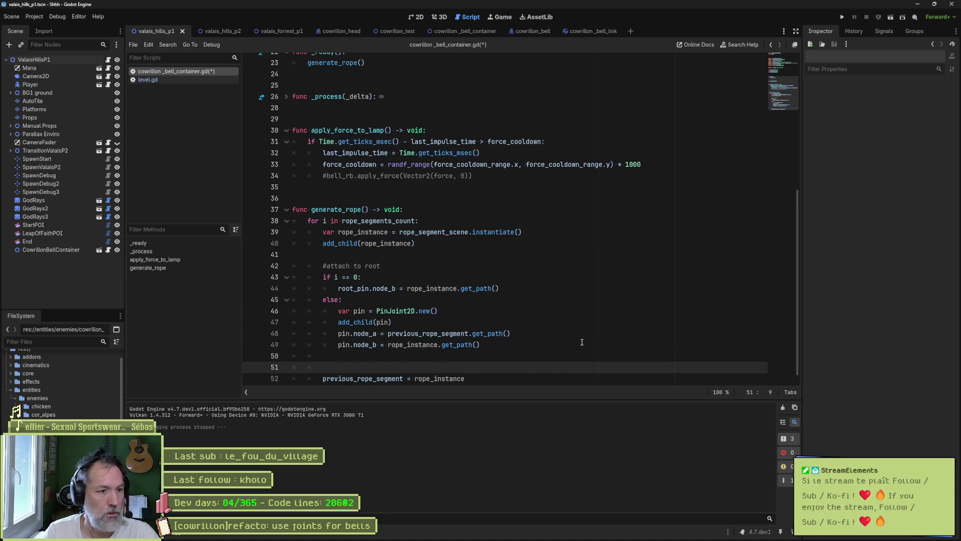
# Start typing rope_instance.position on the new line, then erase the mistyped letters.
pyautogui.write('rope_instance.po')
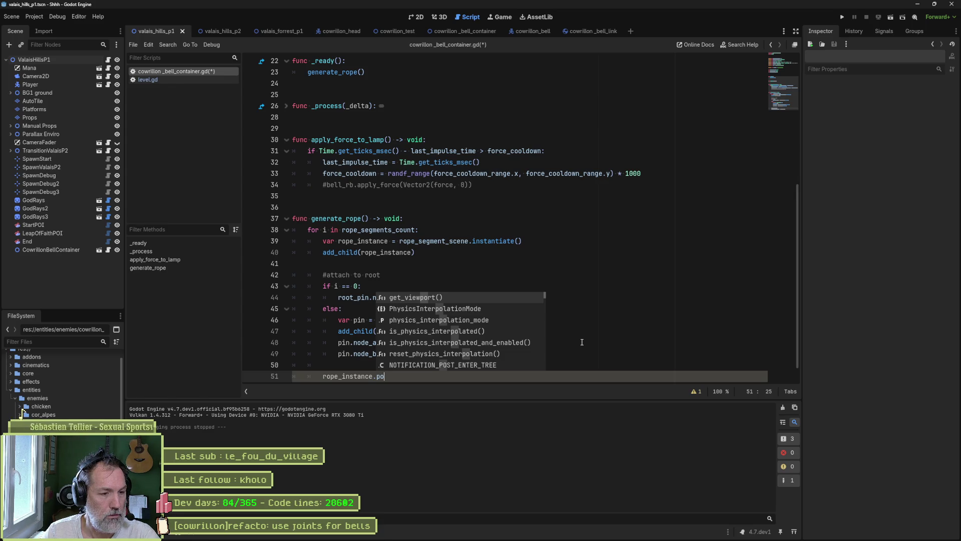
pyautogui.write('si')
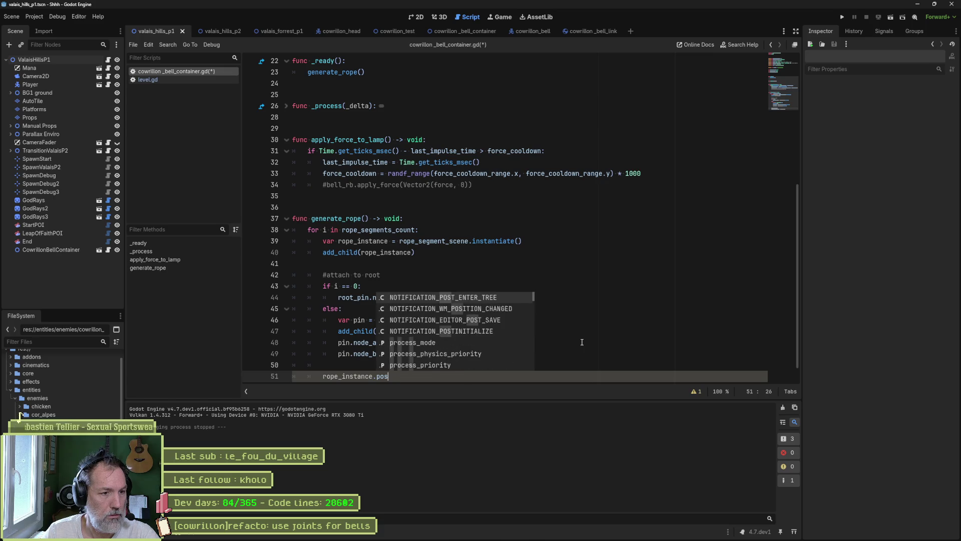
pyautogui.press('BackSpace')
pyautogui.press('BackSpace')
pyautogui.press('BackSpace')
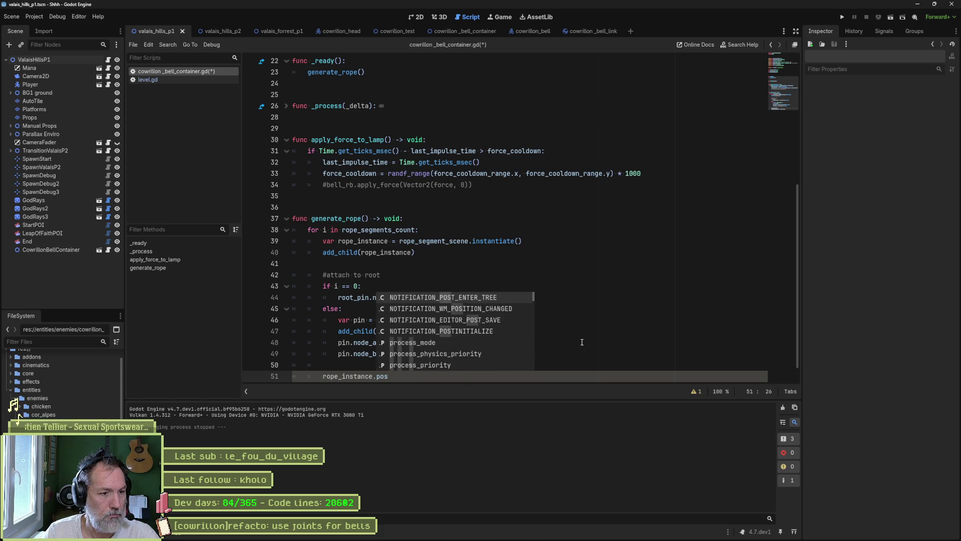
pyautogui.press('BackSpace')
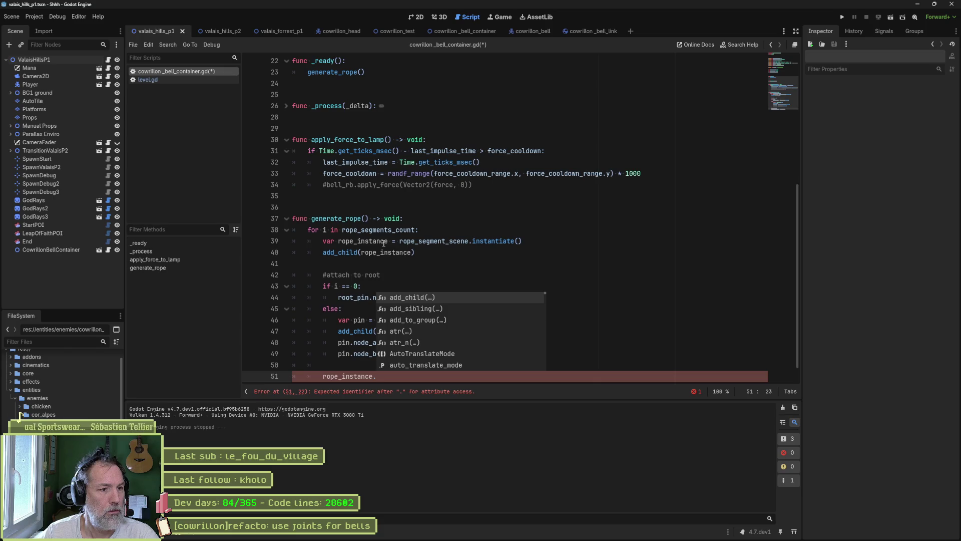
# Cast the instantiate() result on line 39 with 'as Node2D'.
pyautogui.click(496, 243)
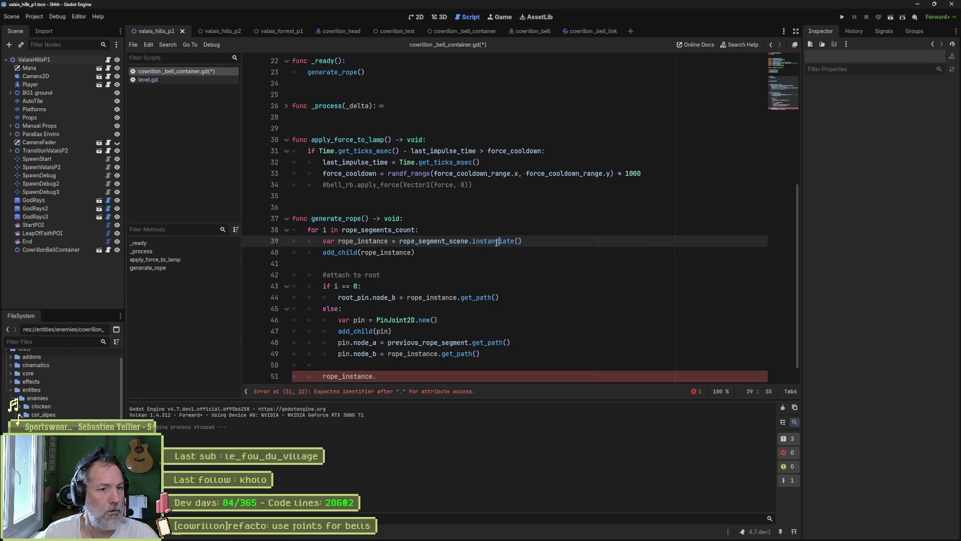
pyautogui.moveTo(497, 242)
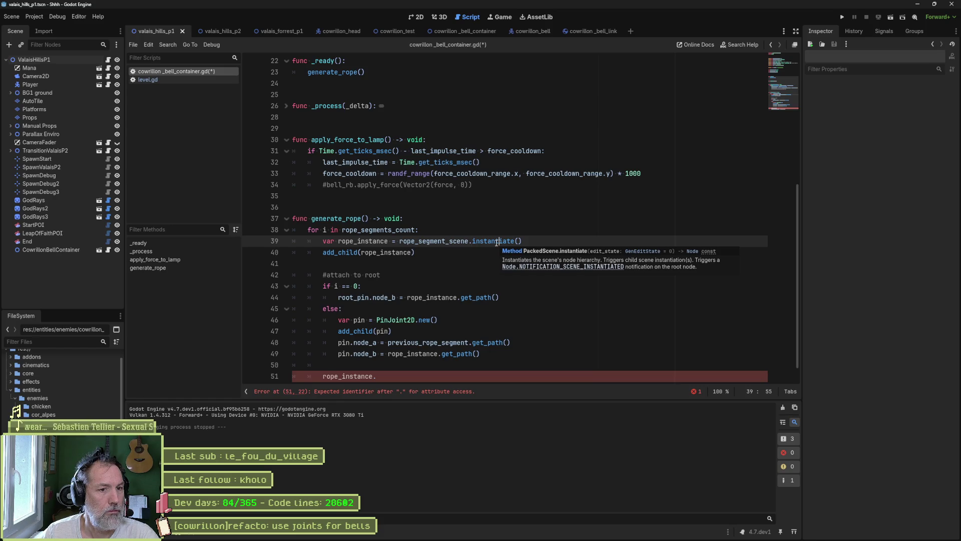
pyautogui.click(529, 242)
pyautogui.write('as ')
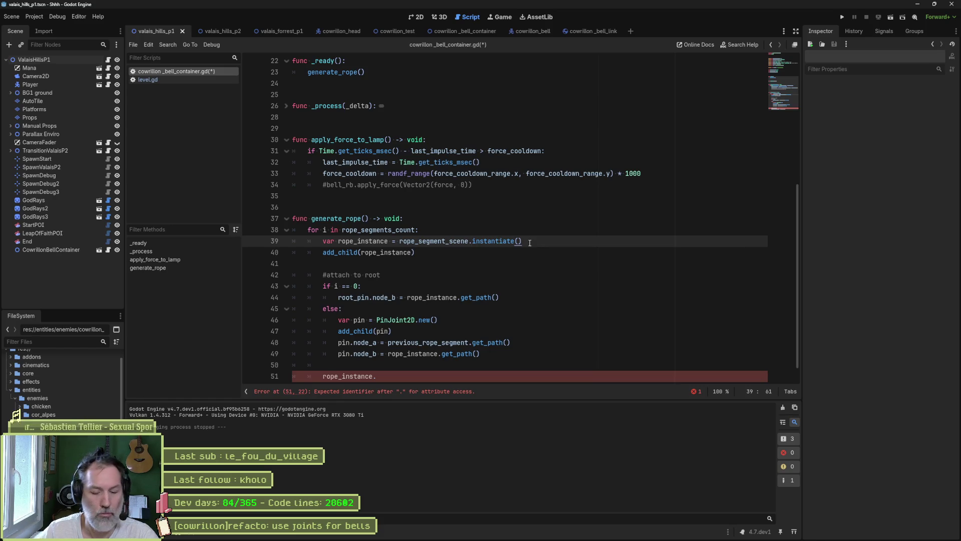
pyautogui.write('No')
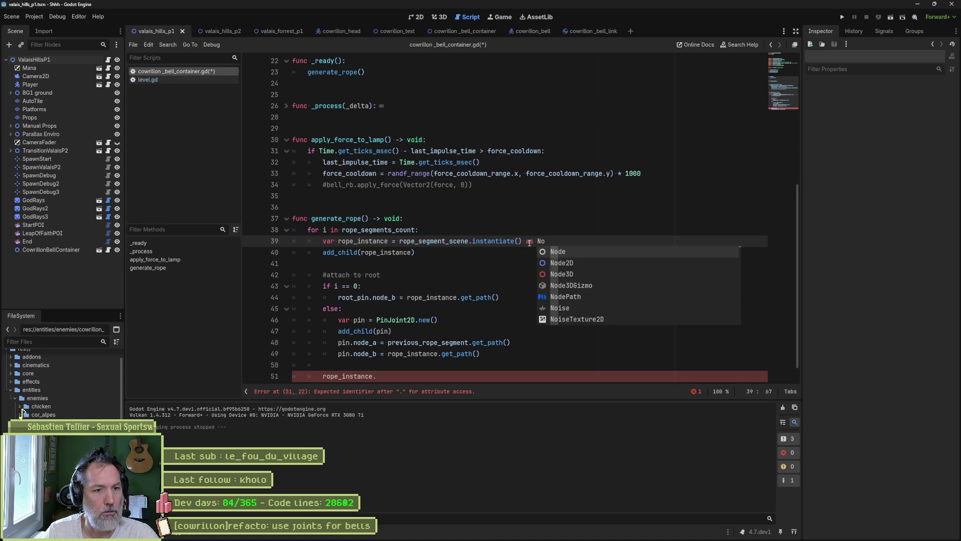
pyautogui.press('Down')
pyautogui.press('Return')
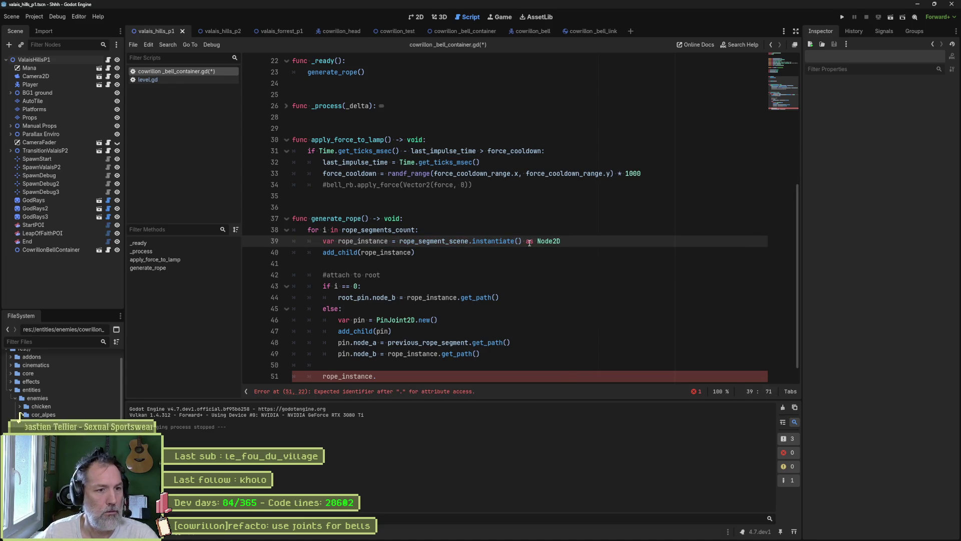
# Write 'rope_instance.position = i' on line 51 using autocomplete for position.
pyautogui.click(376, 376)
pyautogui.hotkey('ctrl', 'space')
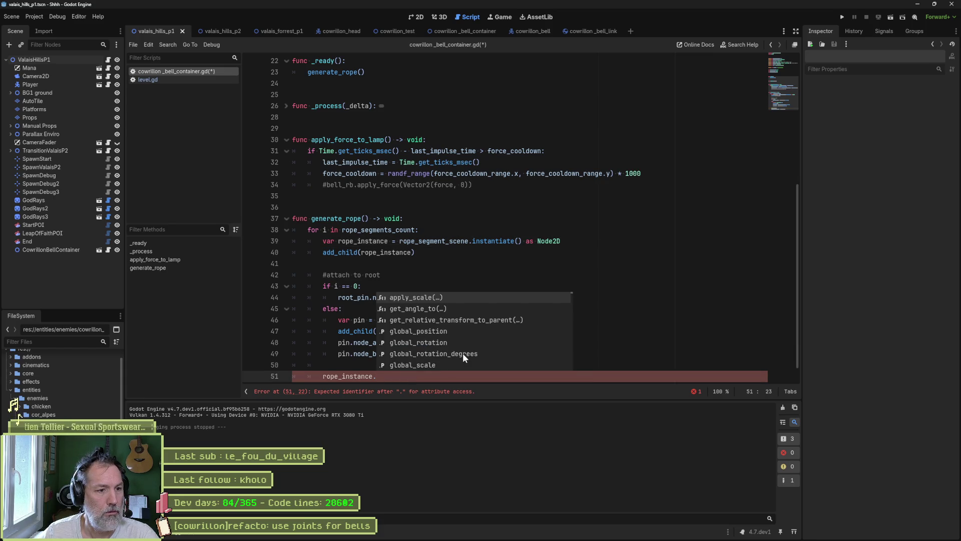
pyautogui.write('pos')
pyautogui.press('Return')
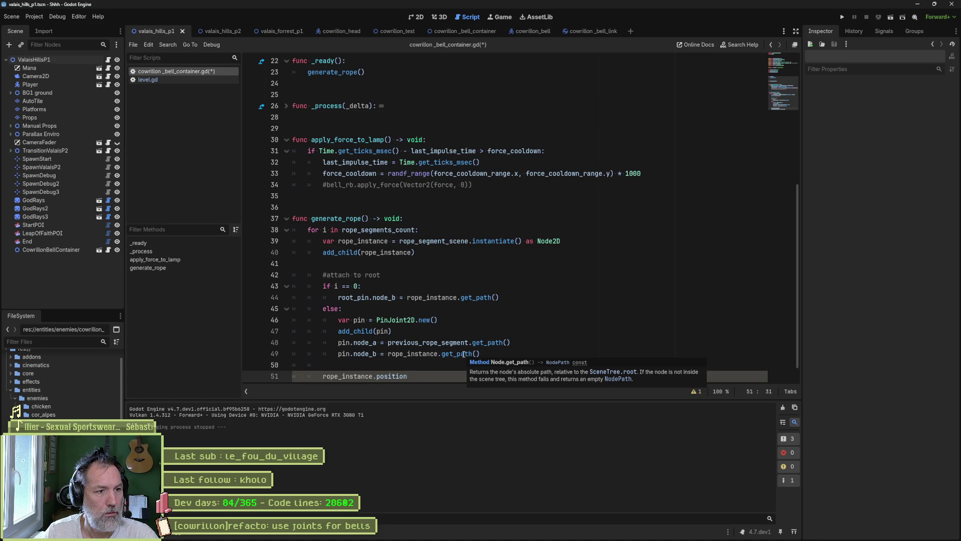
pyautogui.write('= ')
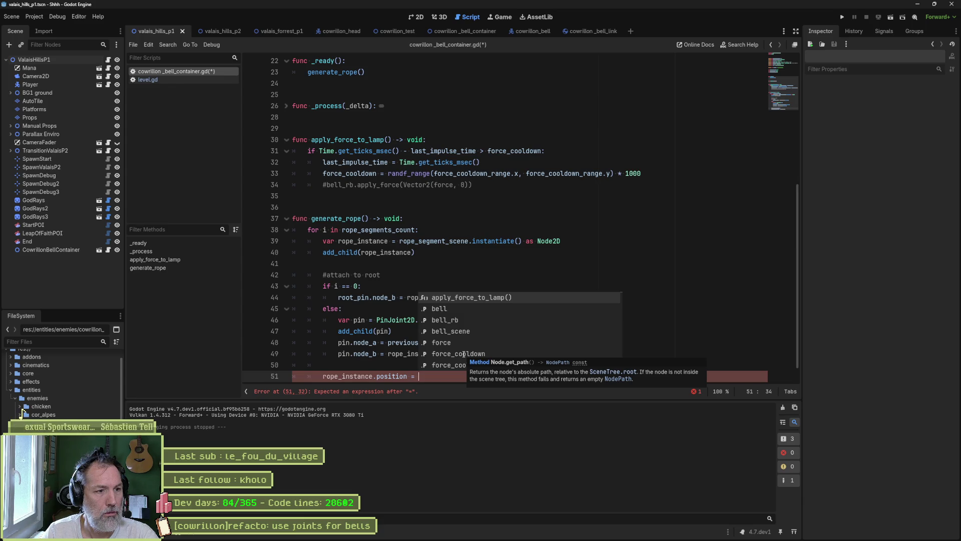
pyautogui.write('i * 1')
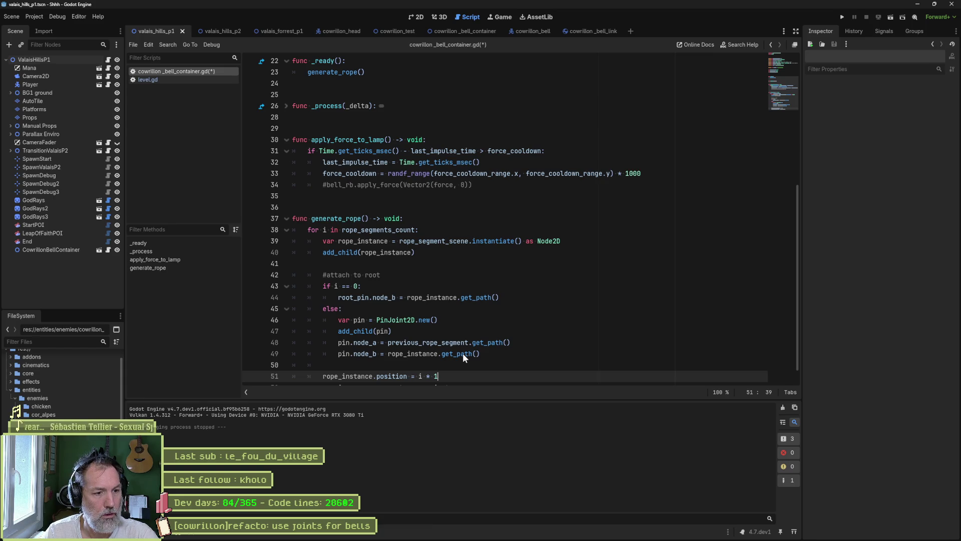
pyautogui.press('BackSpace')
pyautogui.press('BackSpace')
pyautogui.press('BackSpace')
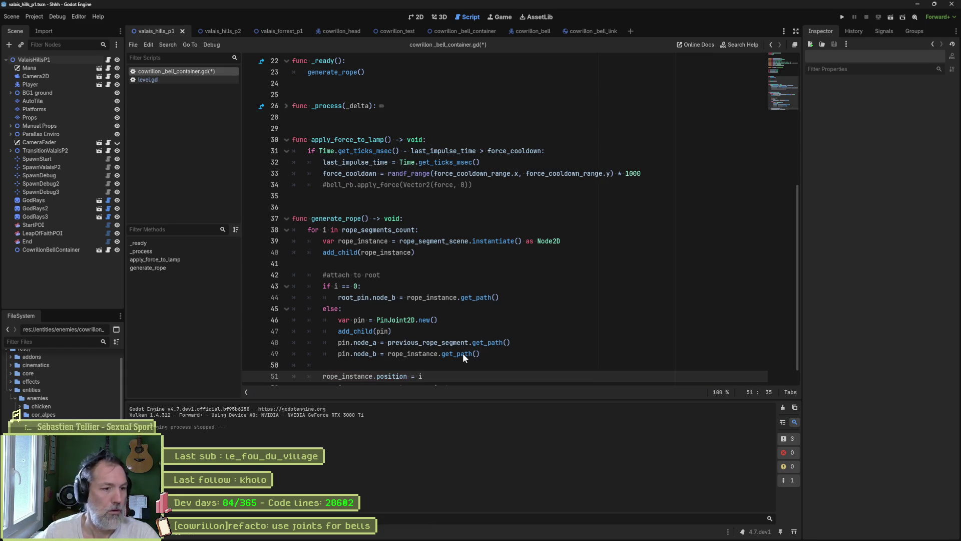
# Save the script and test-run the scene, stopping it after the error.
pyautogui.hotkey('ctrl', 's')
pyautogui.scroll(-1, 490, 333)
pyautogui.press('F6')
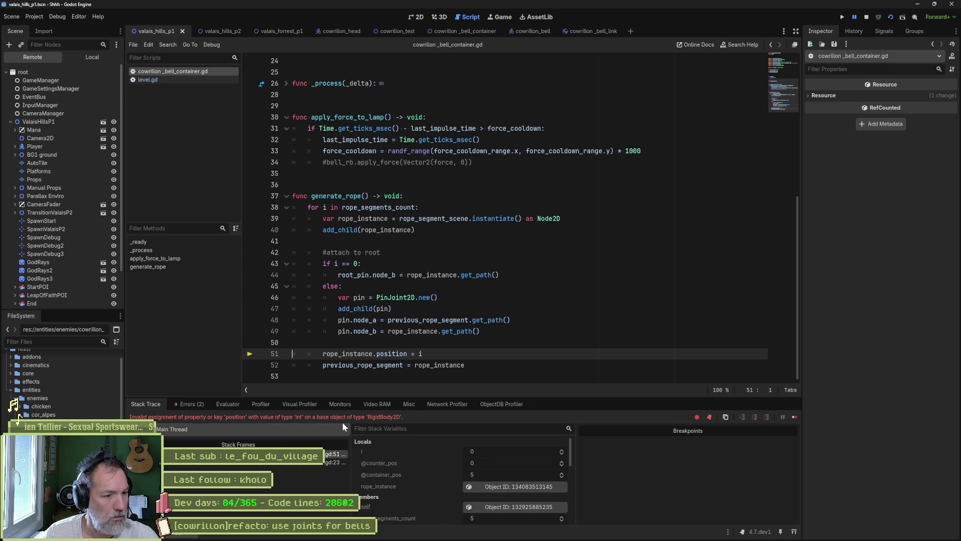
pyautogui.press('F8')
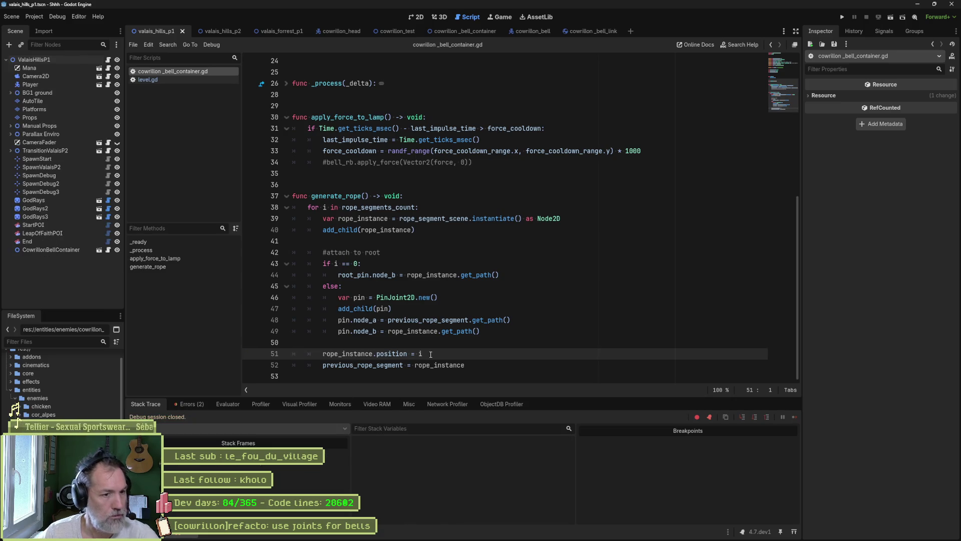
# Change the position to Vector2(0.0, i) and test-run the scene.
pyautogui.press('BackSpace')
pyautogui.write('Vector2(i')
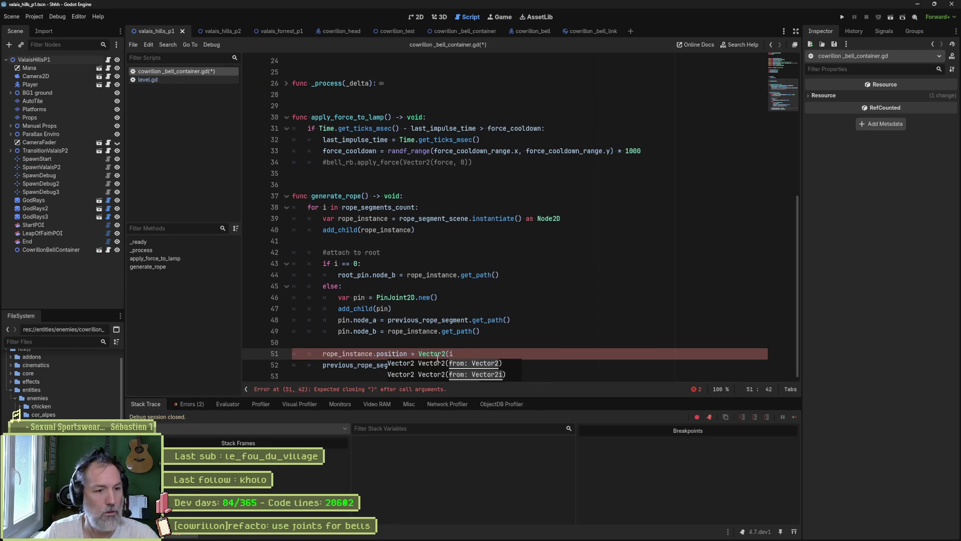
pyautogui.write('0,')
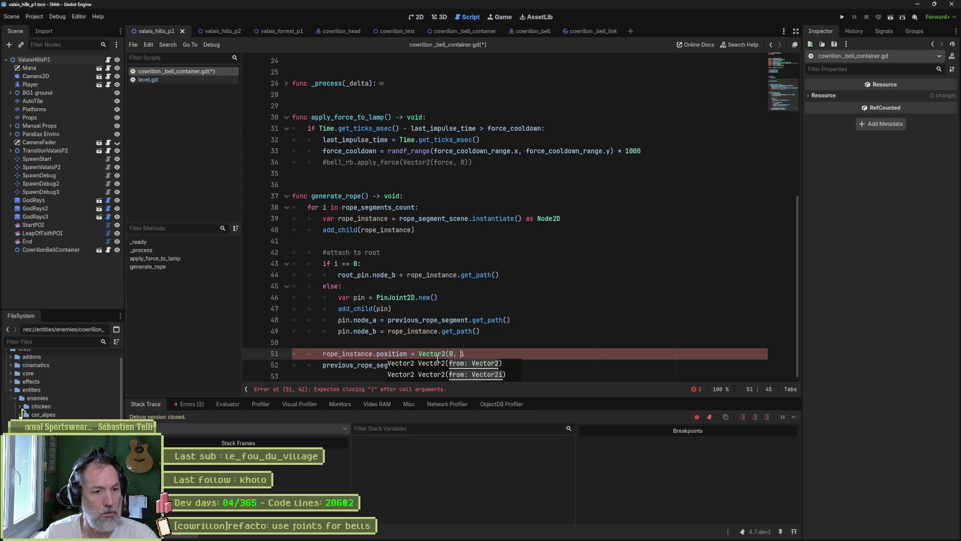
pyautogui.press('End')
pyautogui.write(')')
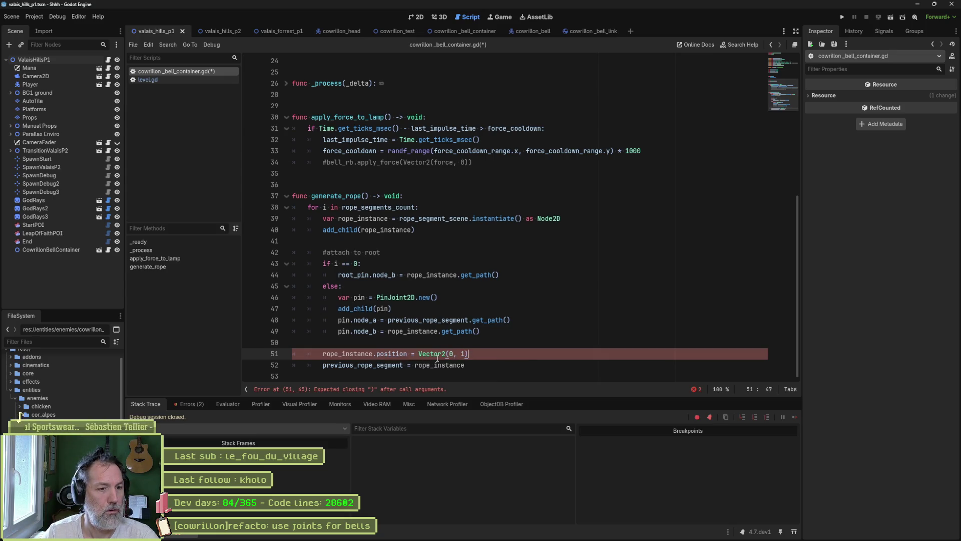
pyautogui.write('.0')
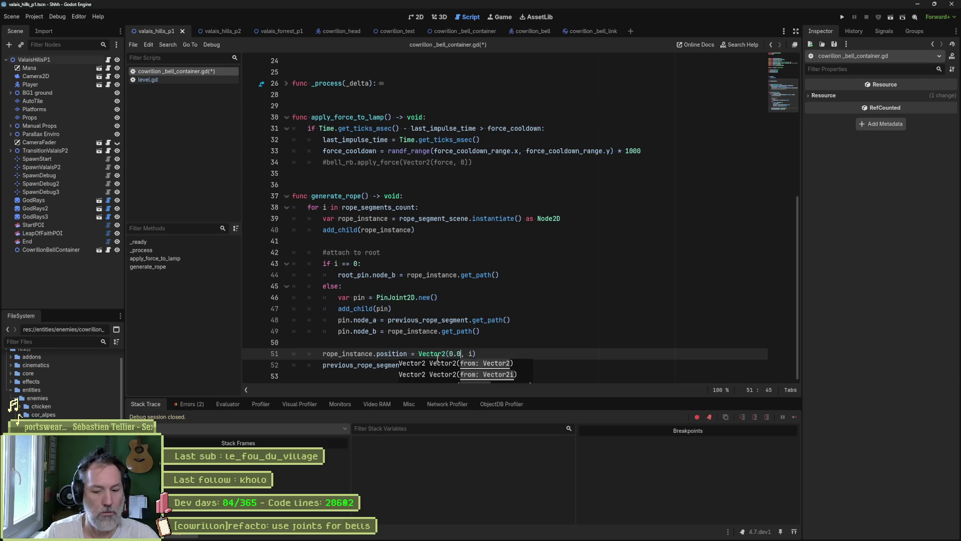
pyautogui.press('F6')
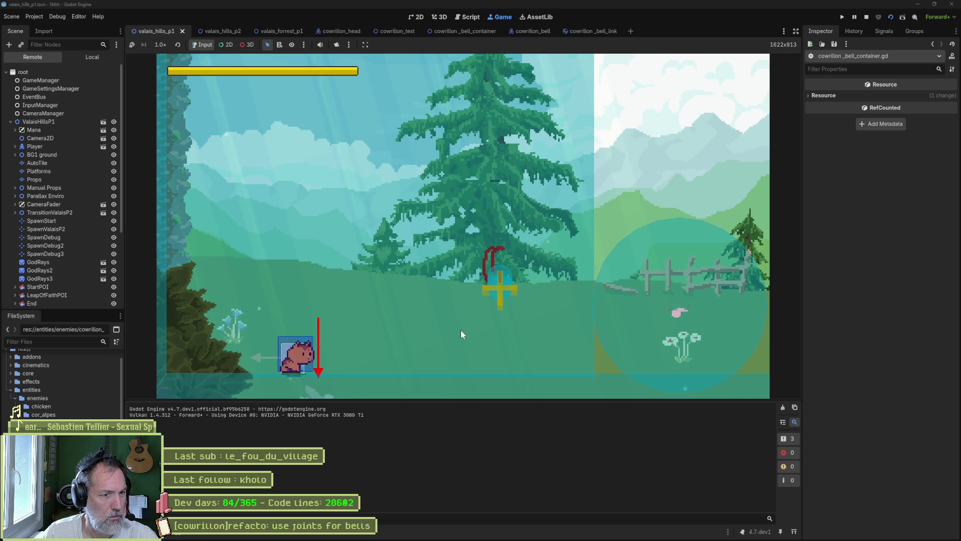
pyautogui.press('F8')
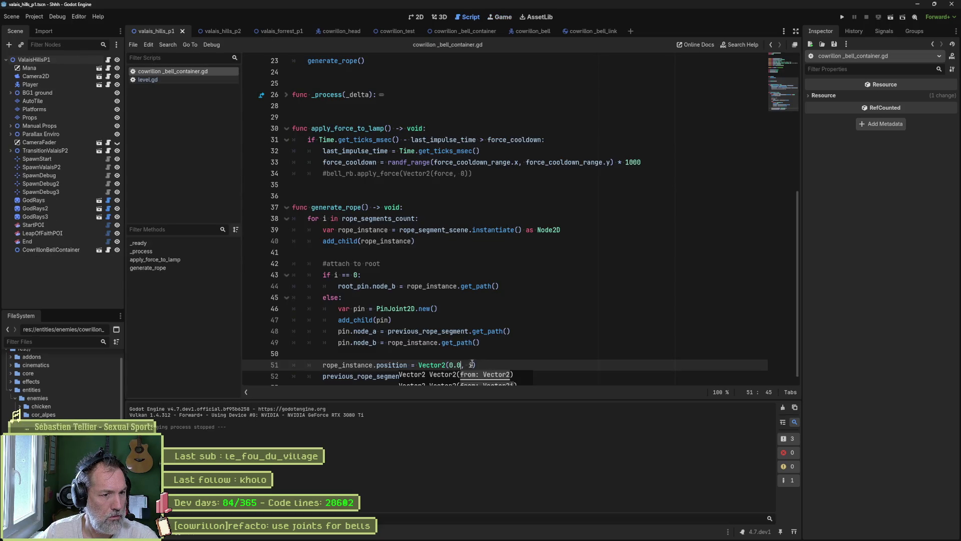
# Multiply i by the spacing (i * 10) and run the scene twice to check the rope.
pyautogui.click(473, 365)
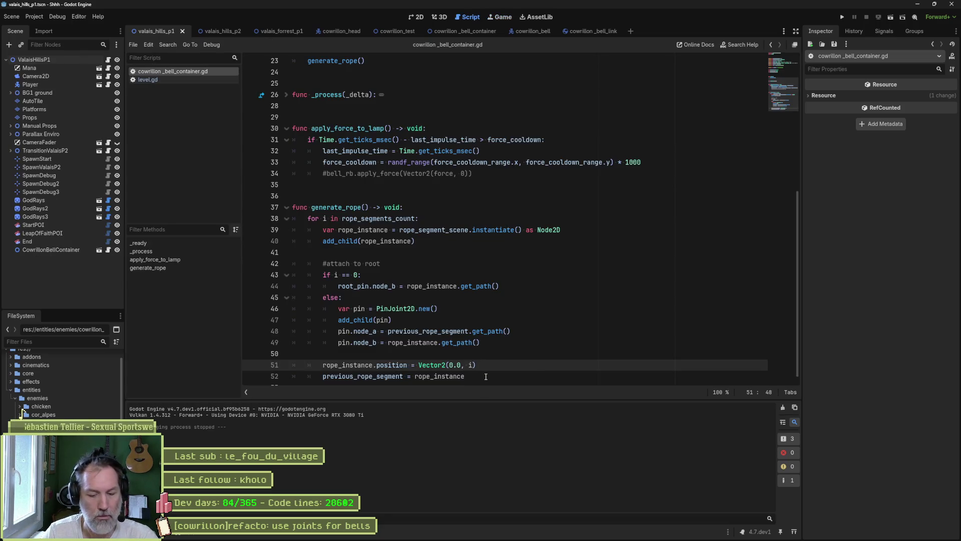
pyautogui.write('*')
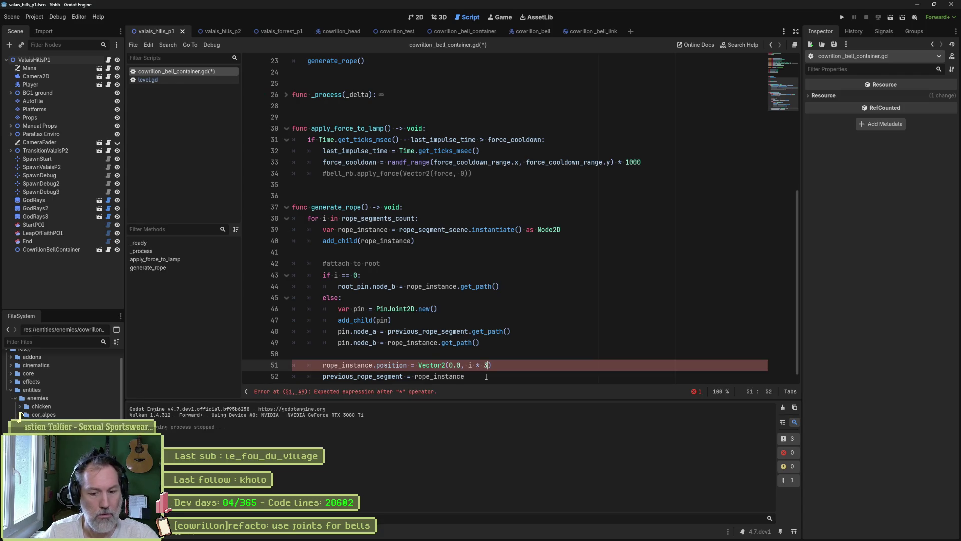
pyautogui.press('F6')
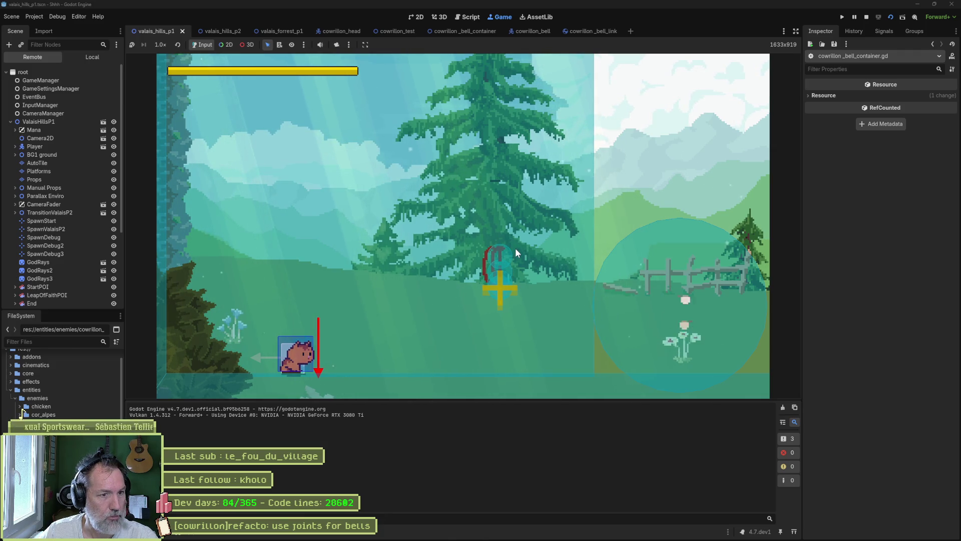
pyautogui.press('F8')
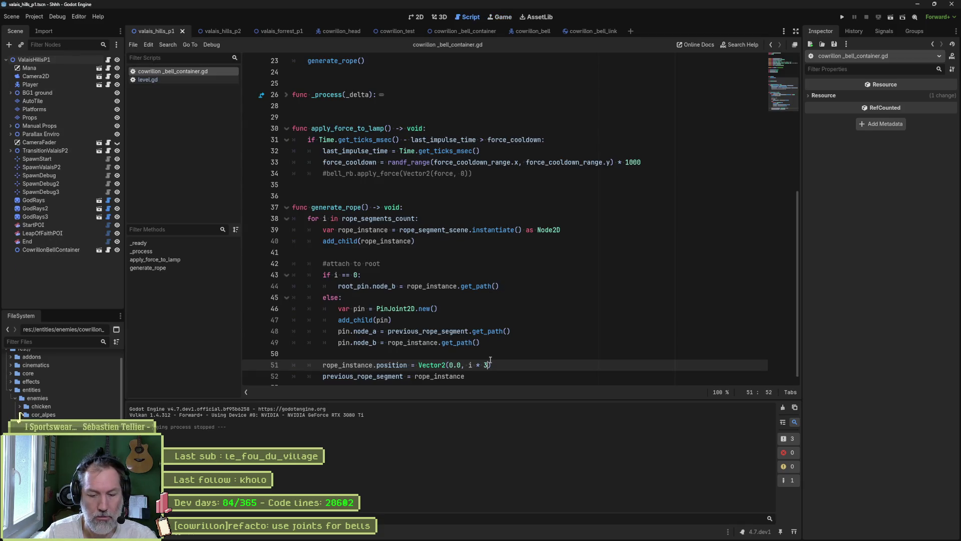
pyautogui.press('F5')
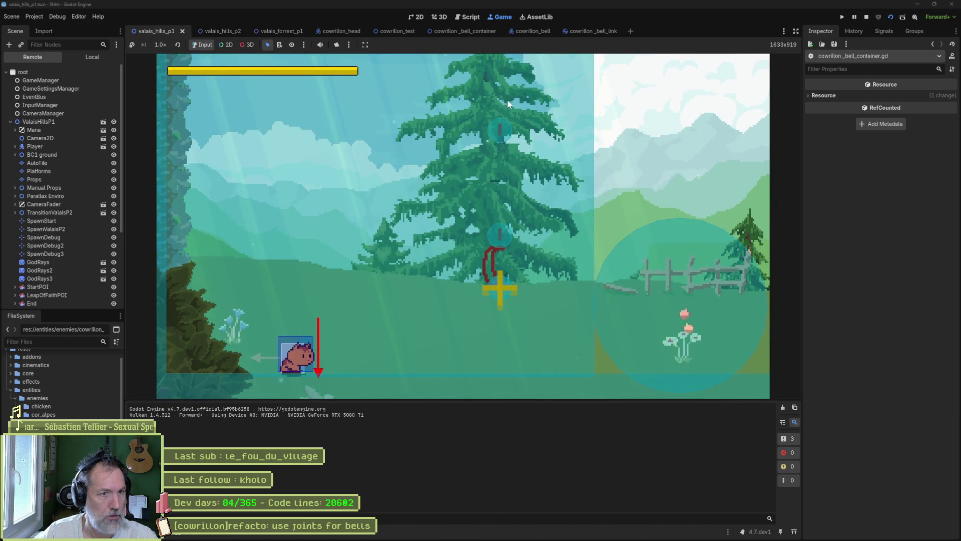
pyautogui.press('F8')
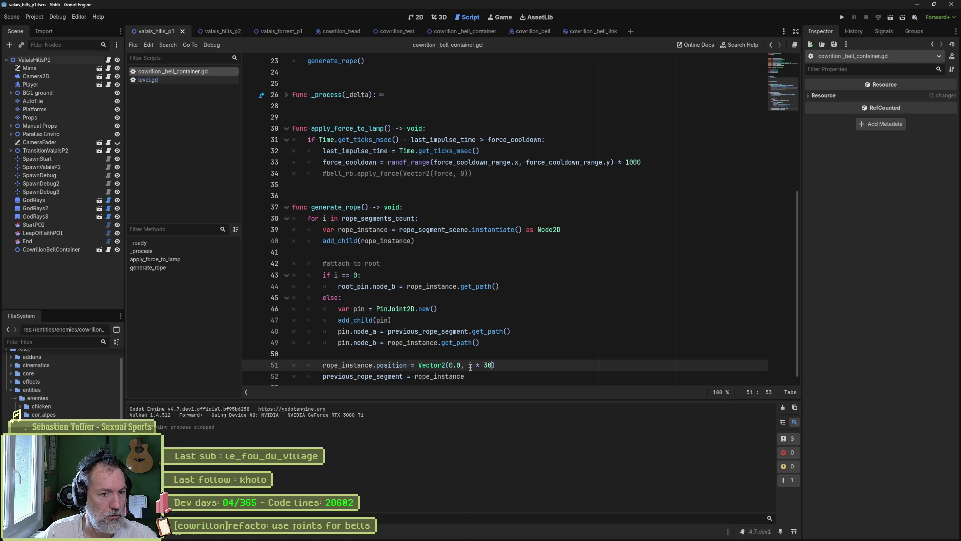
# Negate i to Vector2(0.0, -i * 10) so segments stack upward, and run the scene.
pyautogui.click(470, 365)
pyautogui.write('-')
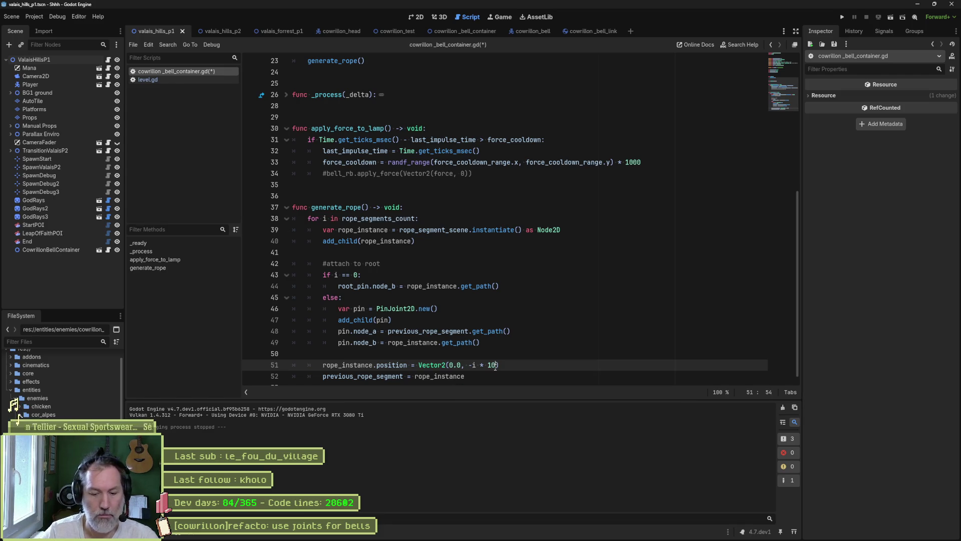
pyautogui.press('F6')
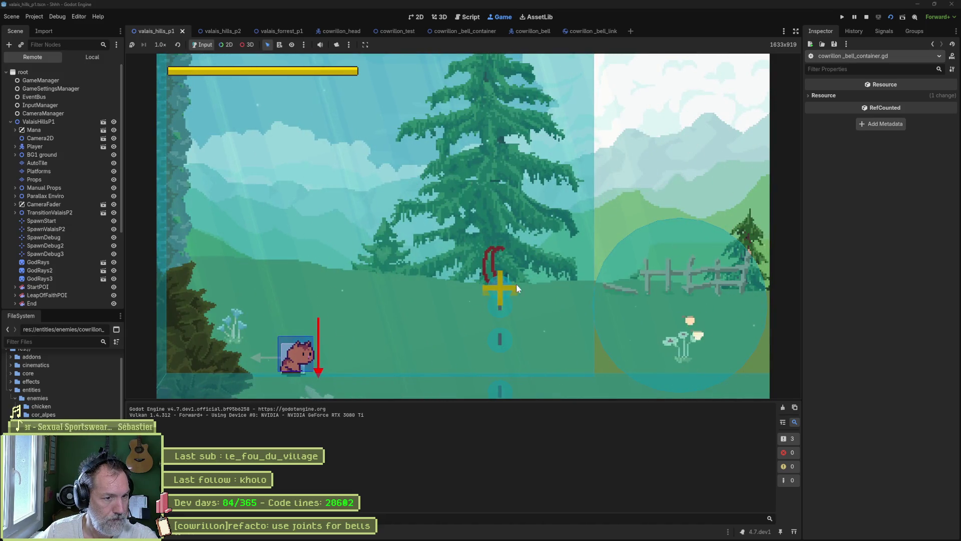
pyautogui.scroll(-5, 35, 292)
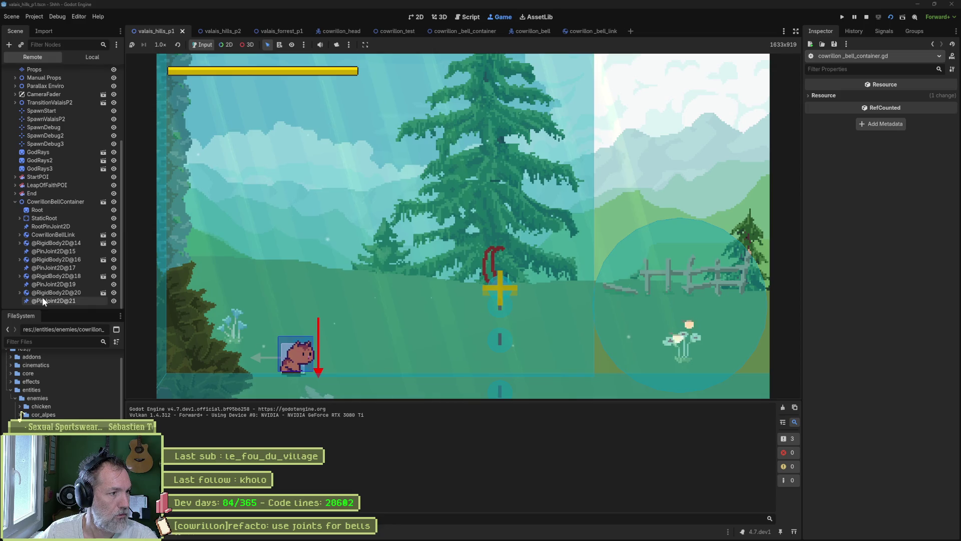
# Nudge the live CowrillonBellContainer's Position x to about 226, stop the game, and select the 10 on line 51.
pyautogui.click(52, 201)
pyautogui.moveTo(925, 323); pyautogui.dragTo(930, 323)
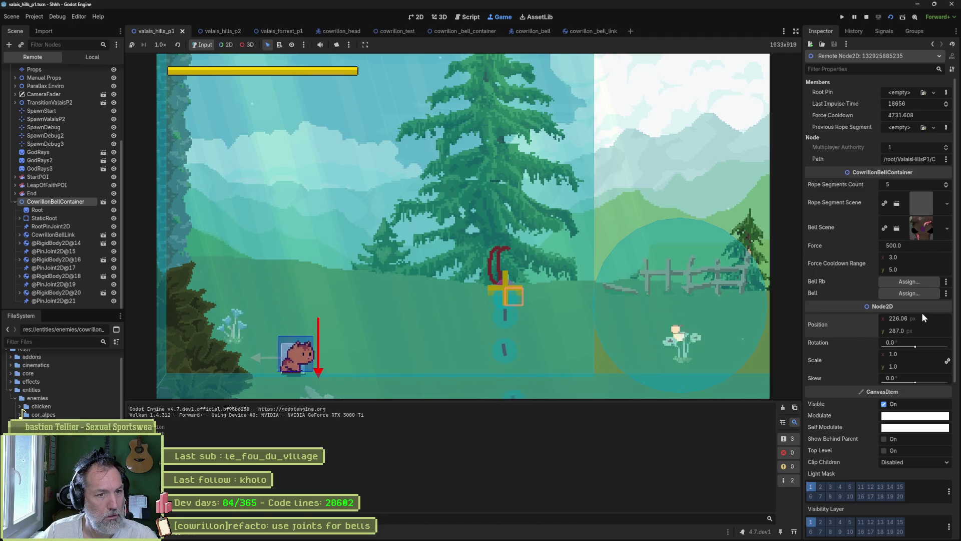
pyautogui.press('F8')
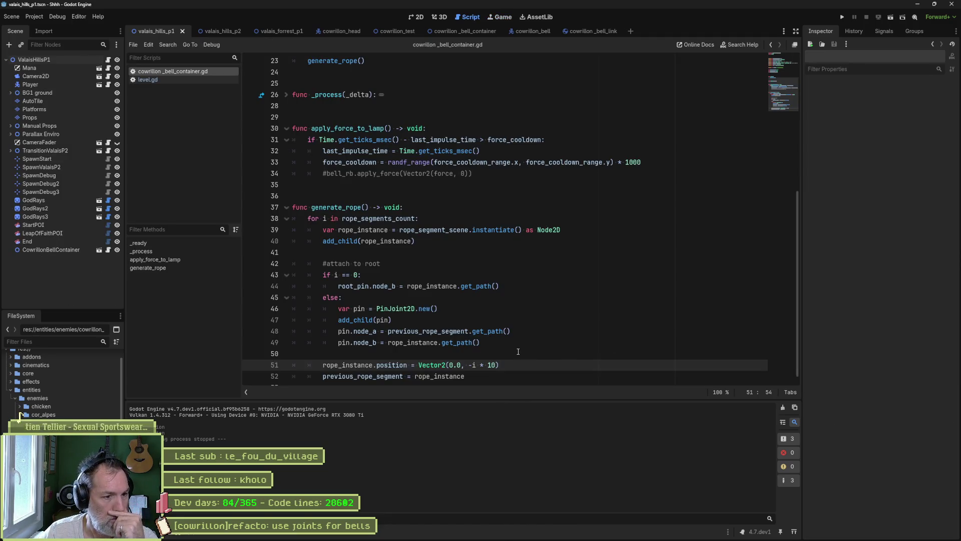
pyautogui.scroll(-1, 518, 351)
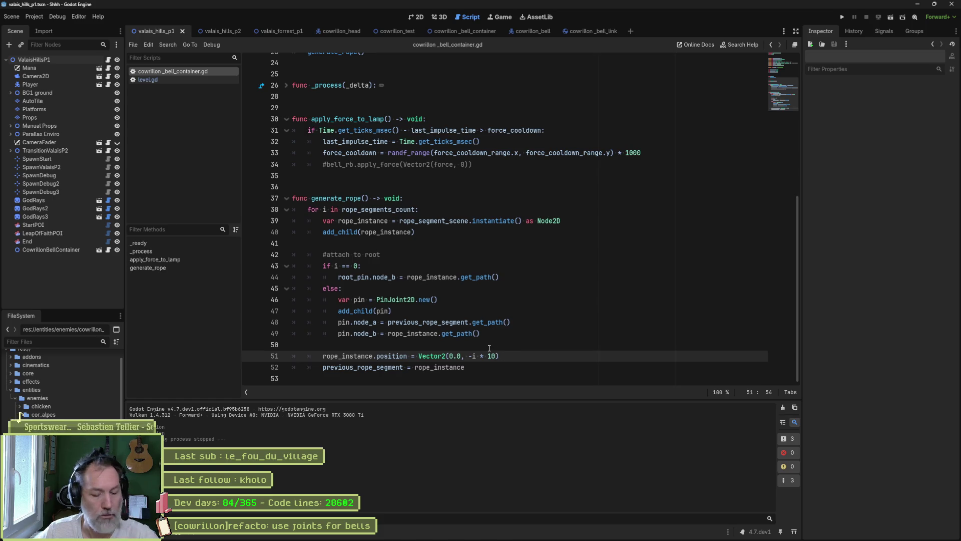
pyautogui.doubleClick(490, 350)
# Replace the hardcoded 10 on line 51 with rope_segment_length_px.
pyautogui.press('BackSpace')
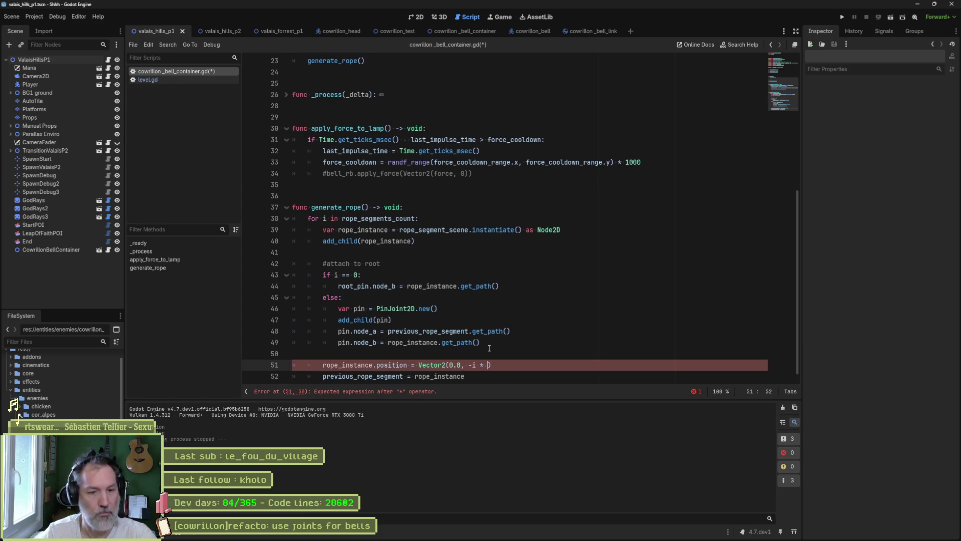
pyautogui.write('segment_')
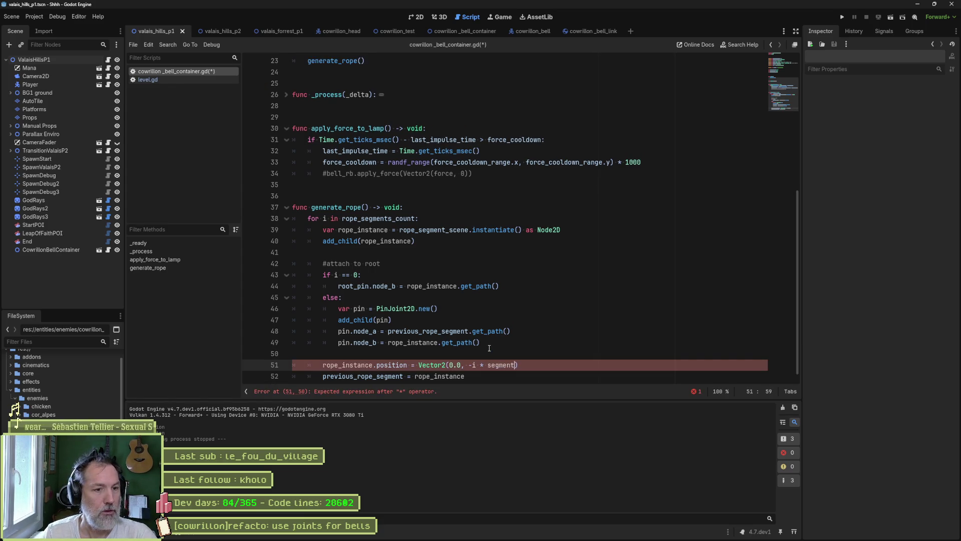
pyautogui.hotkey('ctrl', 'BackSpace')
pyautogui.write('rope_segme')
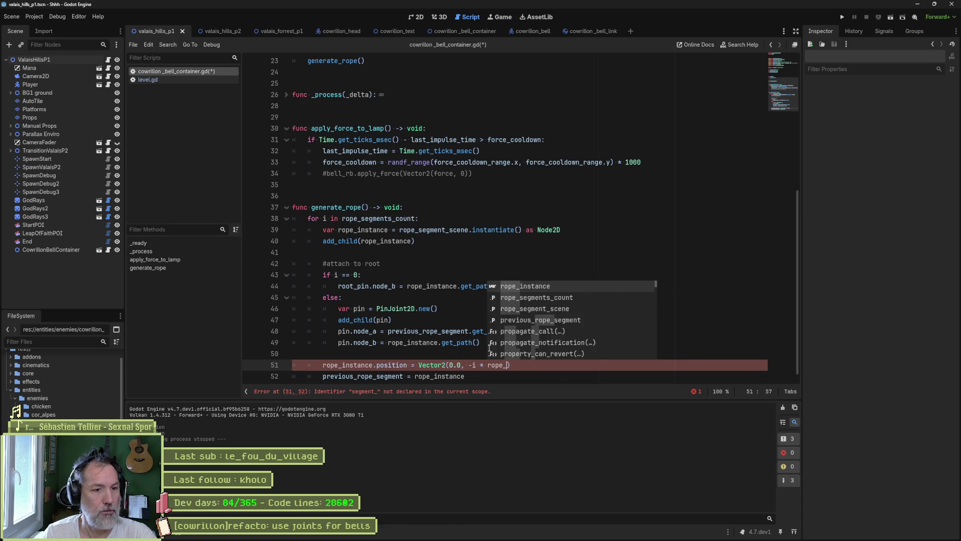
pyautogui.write('nt')
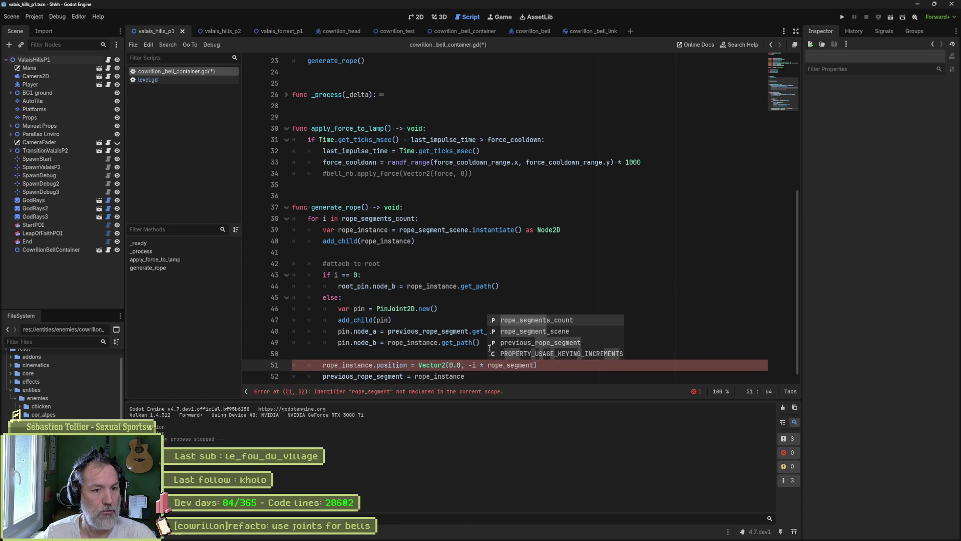
pyautogui.write('_length')
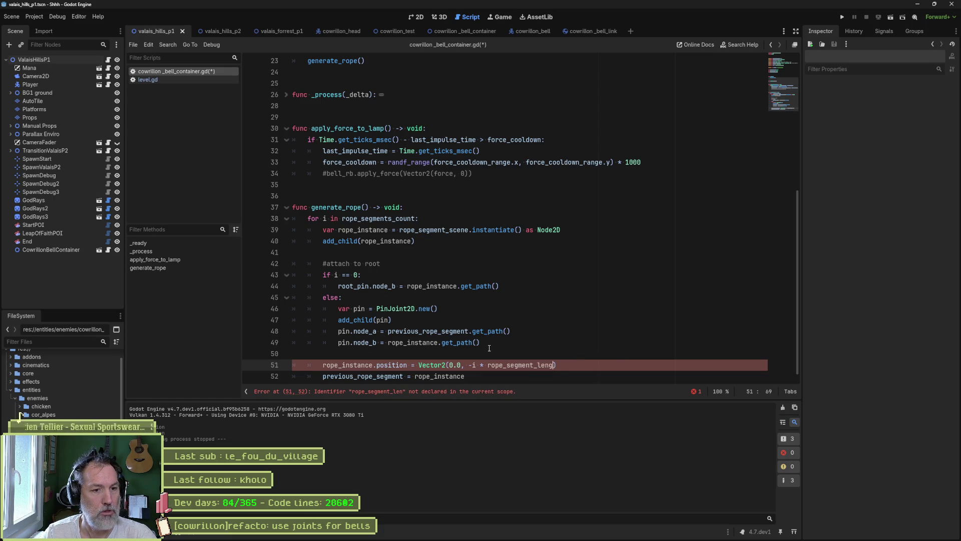
pyautogui.write('_px')
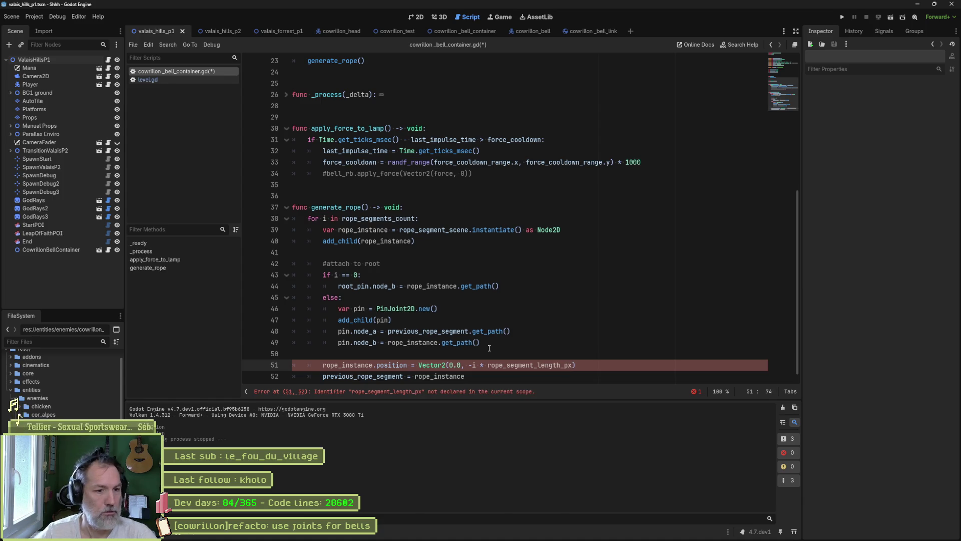
# Declare 'var rope_segment_length_px: int' after the previous_rope_segment declaration.
pyautogui.scroll(7, 585, 244)
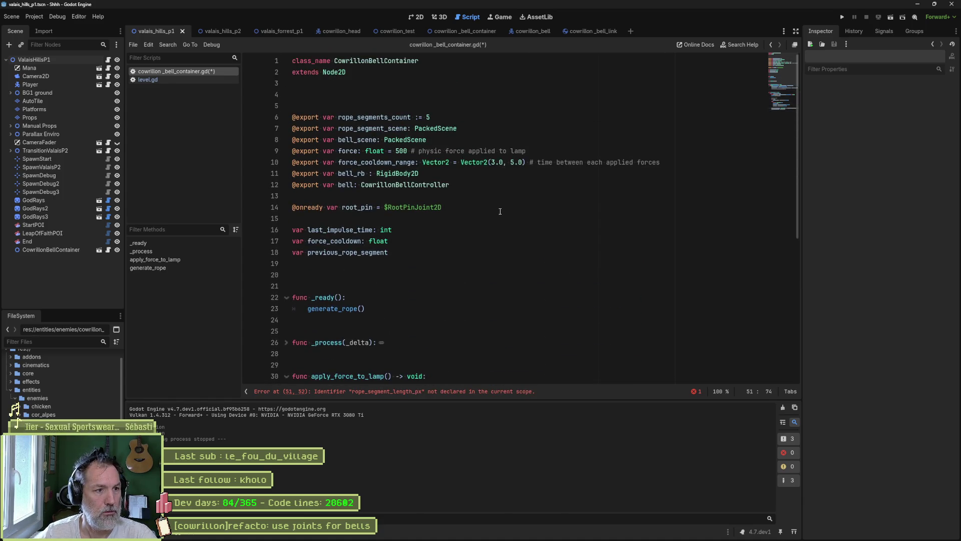
pyautogui.click(520, 184)
pyautogui.click(506, 128)
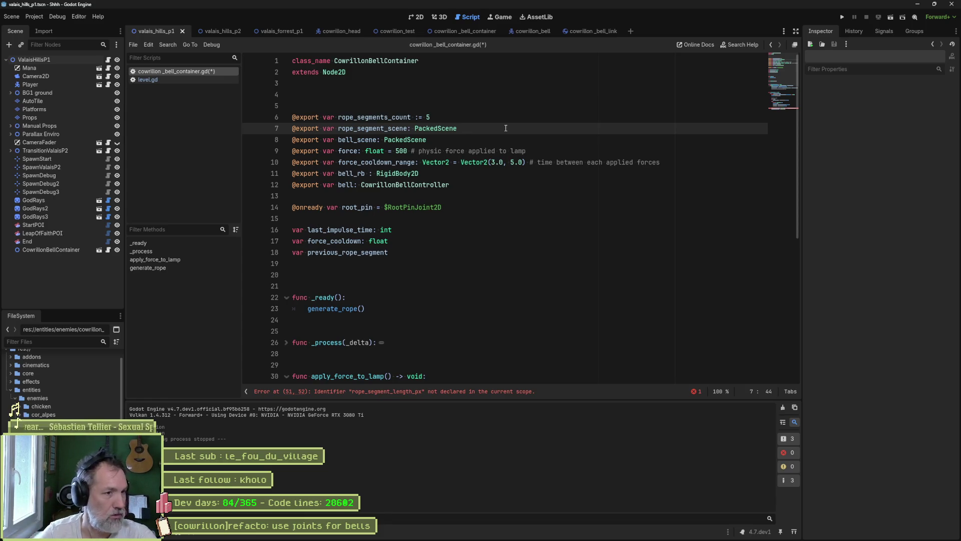
pyautogui.click(417, 252)
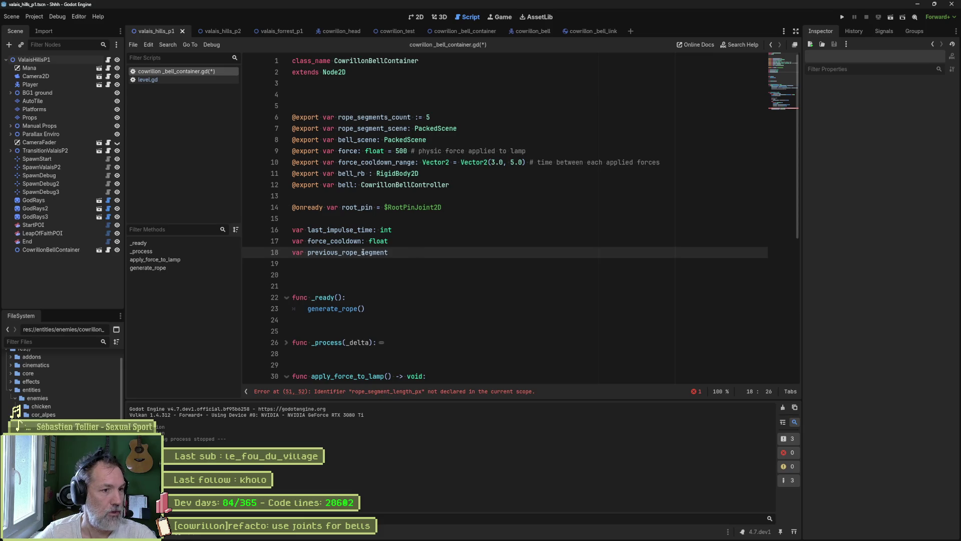
pyautogui.press('Return')
pyautogui.write('var ')
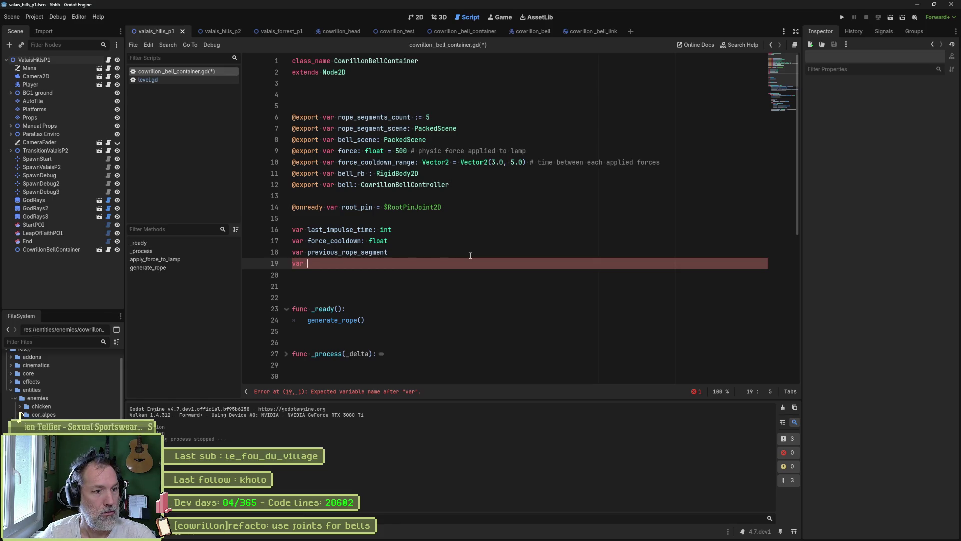
pyautogui.write('rope_segment_length')
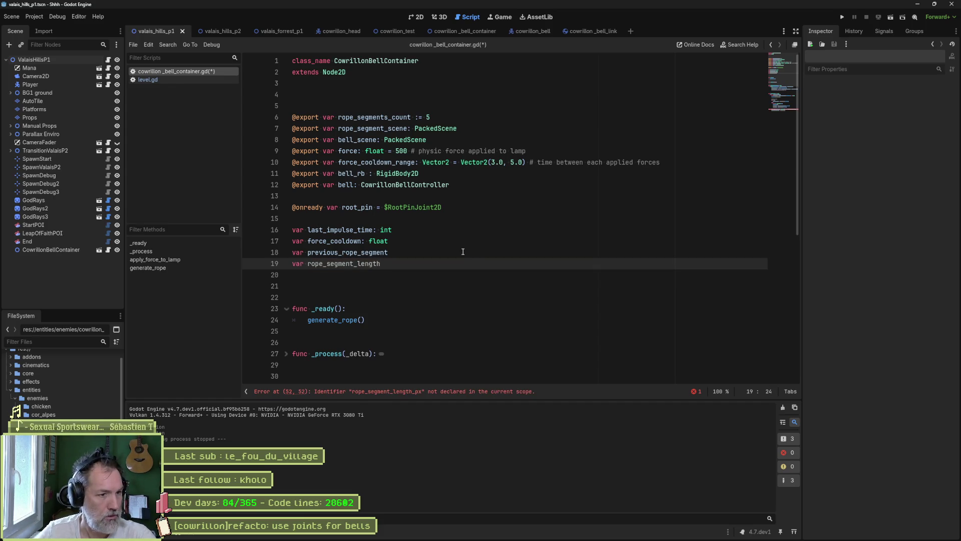
pyautogui.press('BackSpace')
pyautogui.write('int')
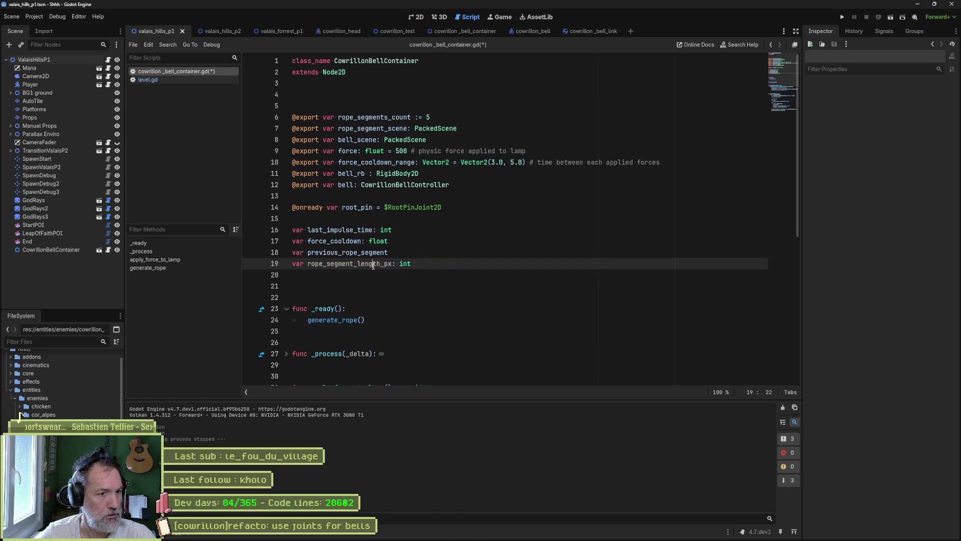
pyautogui.doubleClick(373, 264)
pyautogui.scroll(-6, 517, 342)
pyautogui.scroll(-2, 516, 340)
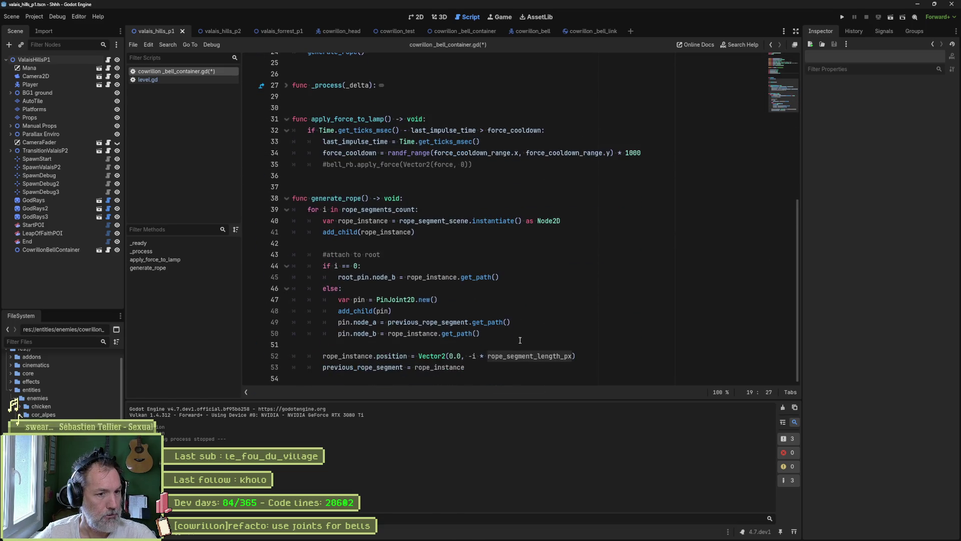